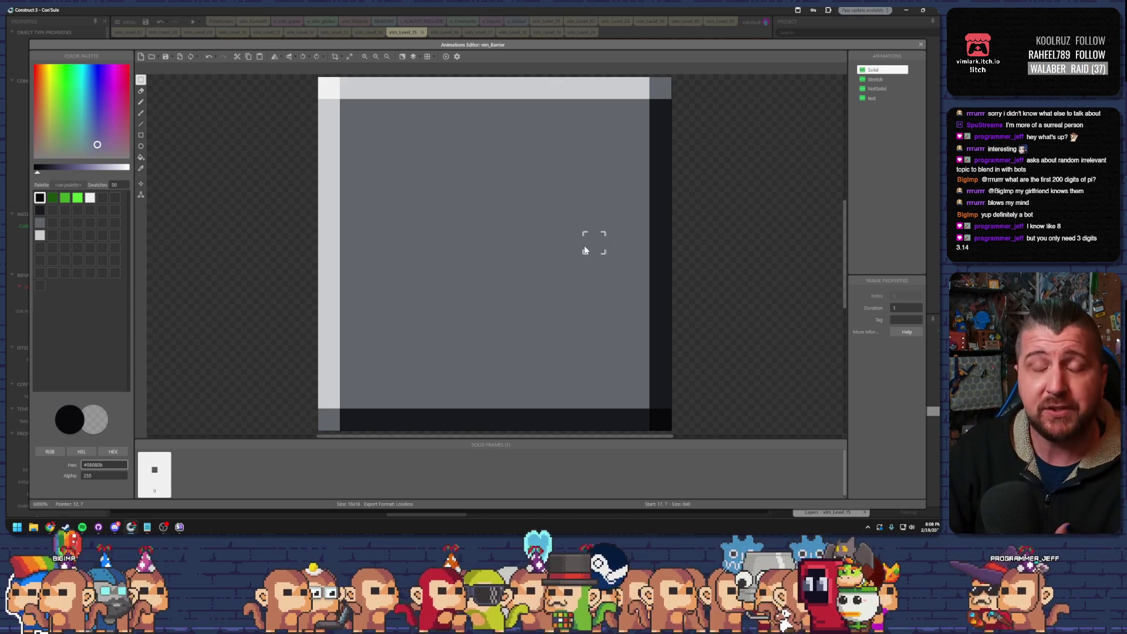
- Copy one 8x8 tile from the floor box sprite's artwork and return to the level 15 layout
click(921, 46)
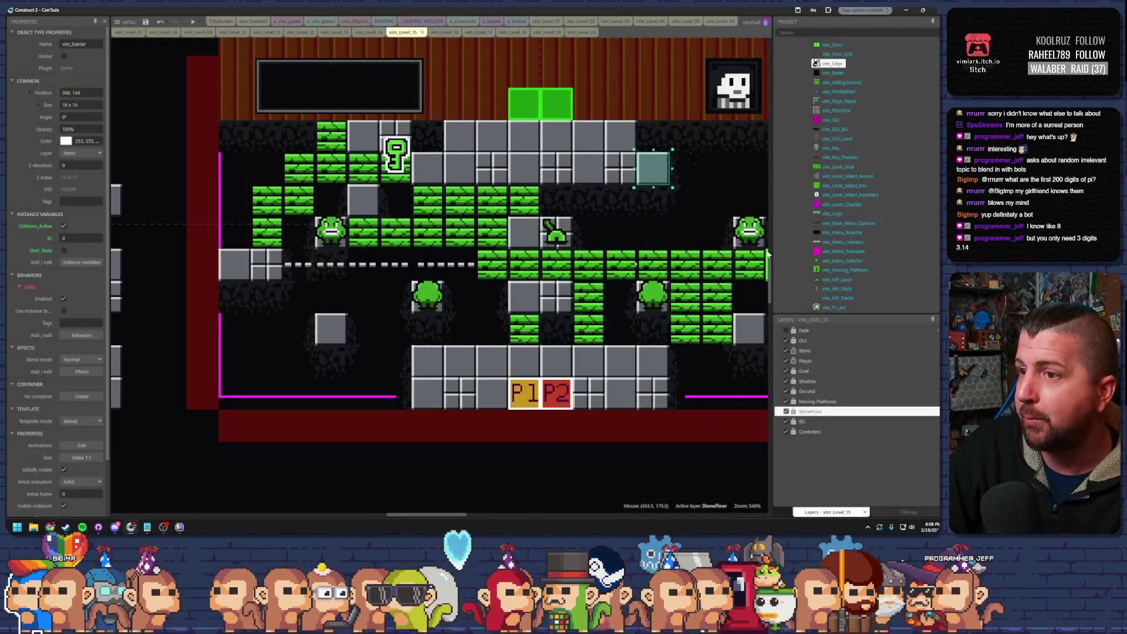
double_click(641, 376)
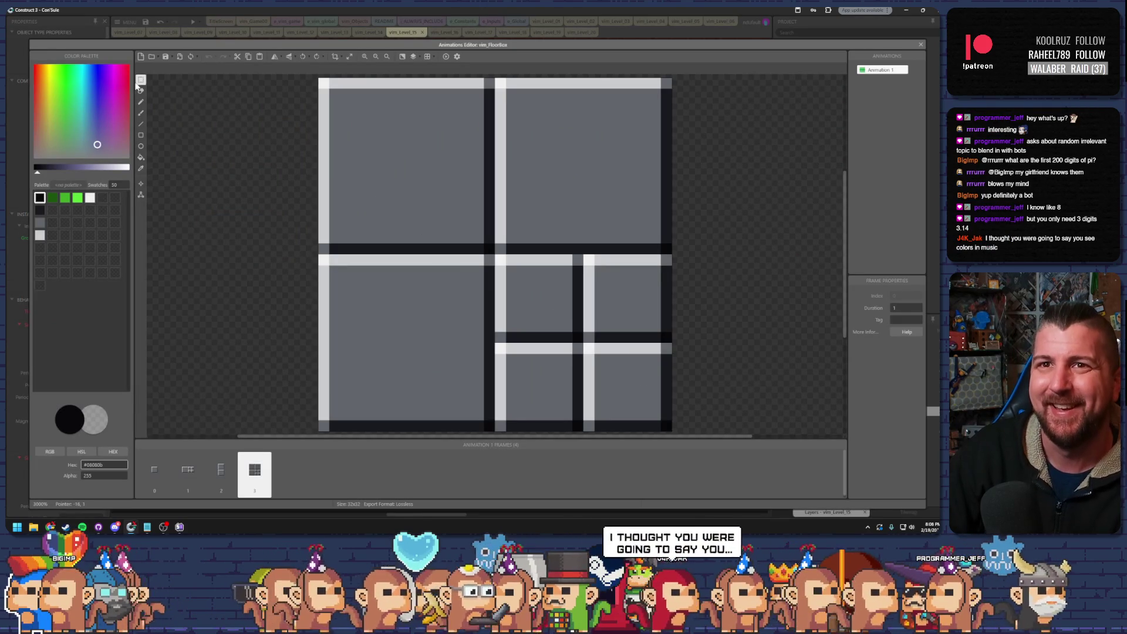
drag(505, 264, 578, 352)
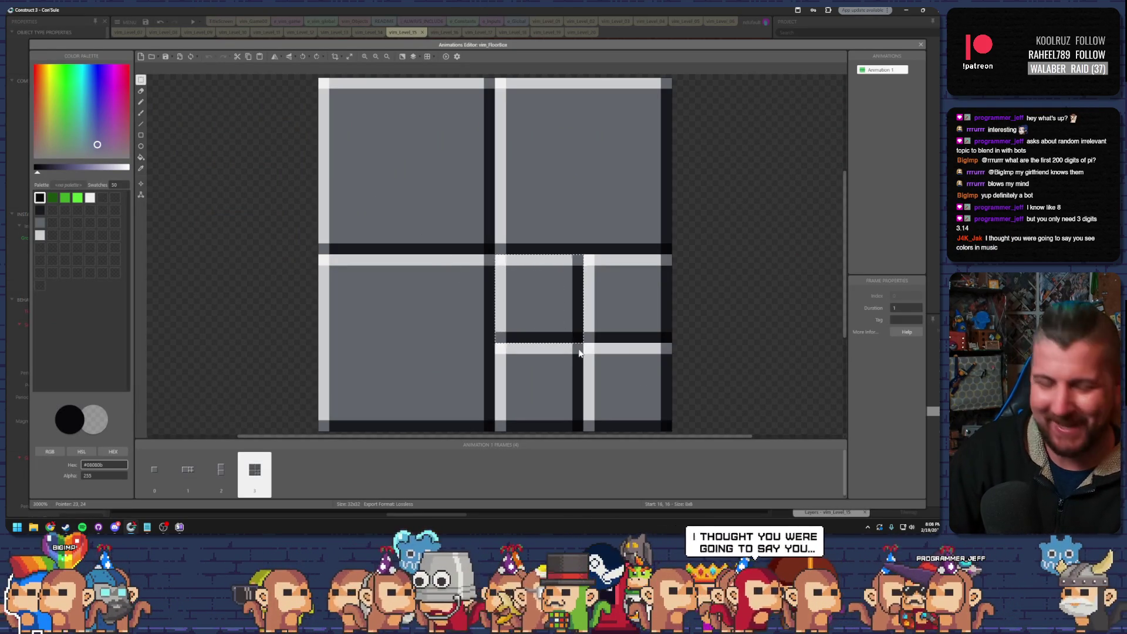
click(920, 45)
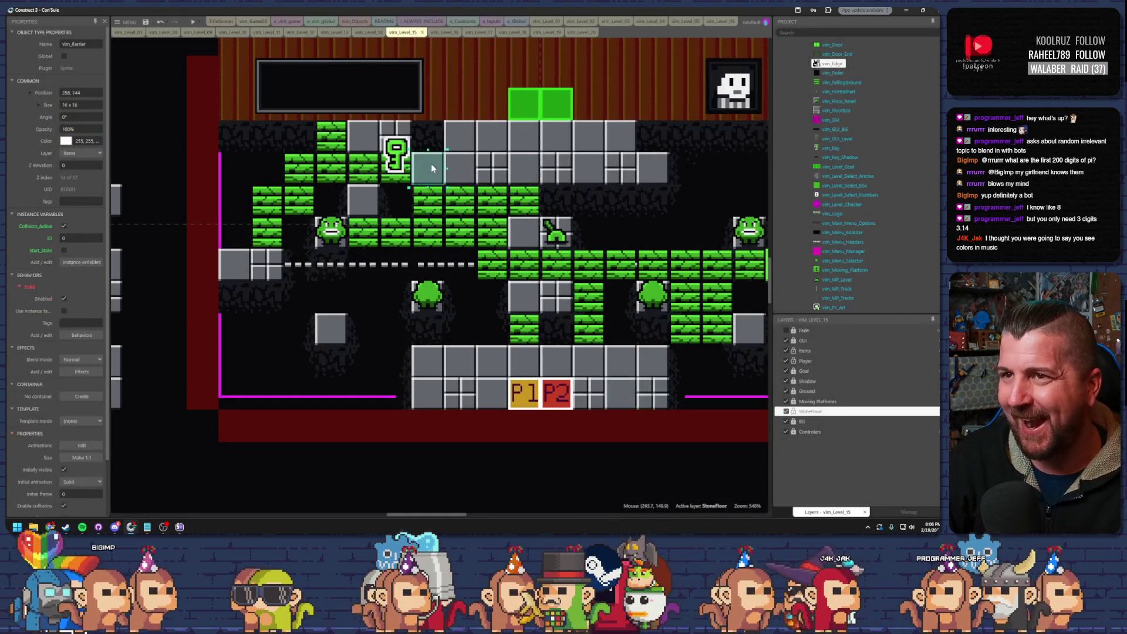
- Paste the copied floor tile into the barrier sprite's upper left as an inset square
double_click(431, 164)
key(ctrl+v)
mouse_move(452, 176)
mouse_down()
mouse_move(498, 211)
mouse_move(502, 189)
mouse_up()
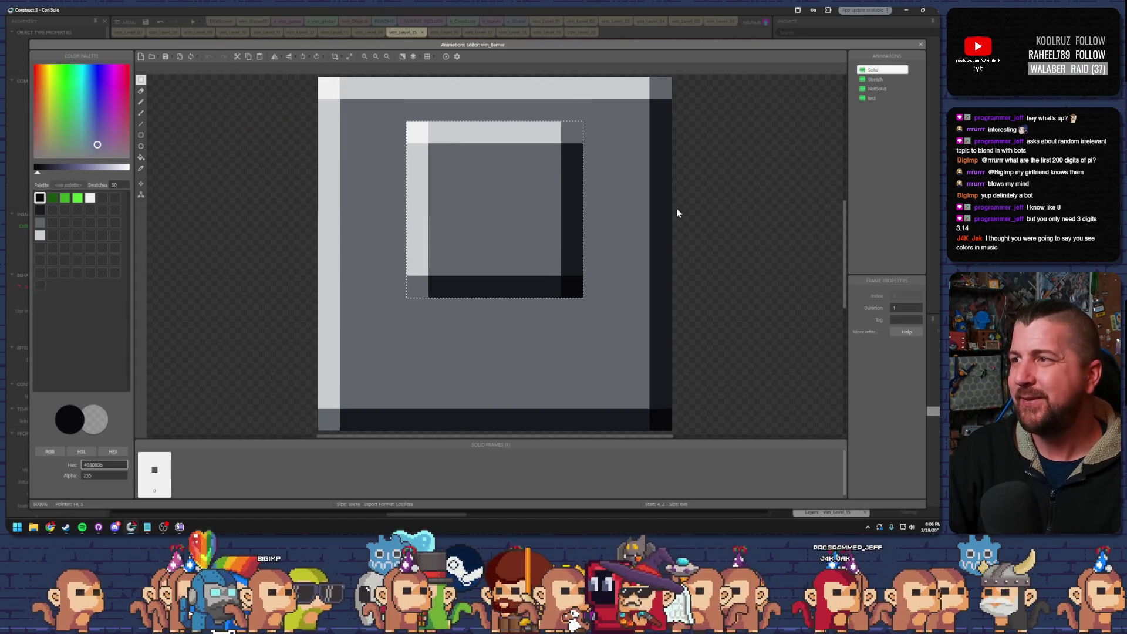
click(881, 136)
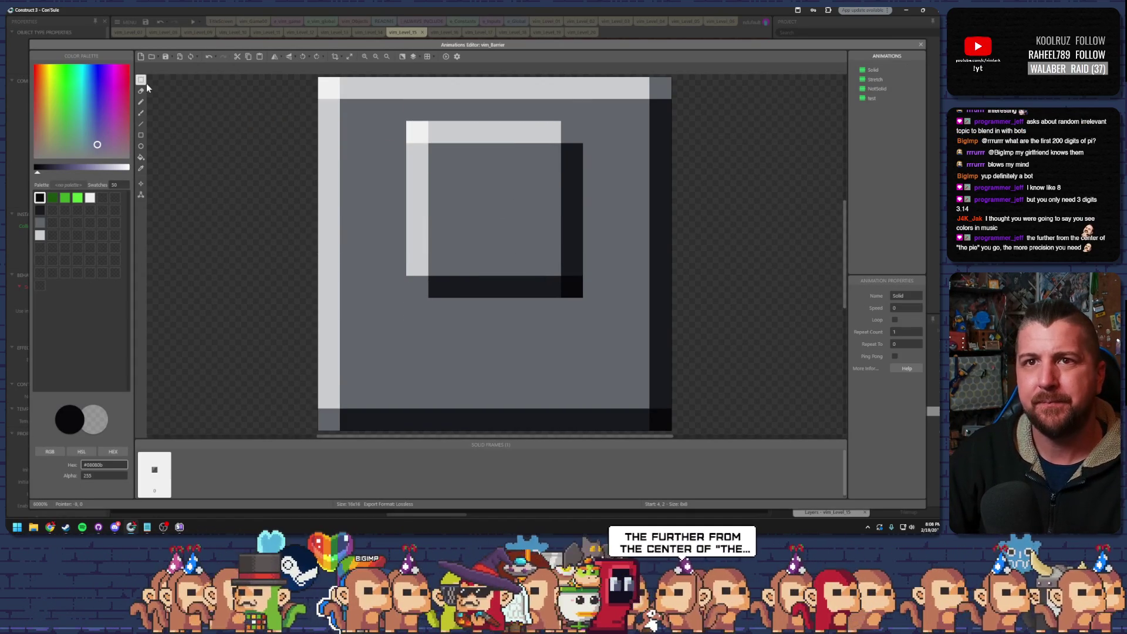
- Paint a black shadow under the inset square and blacken its top-right corner pixel, then test-run the level
click(141, 102)
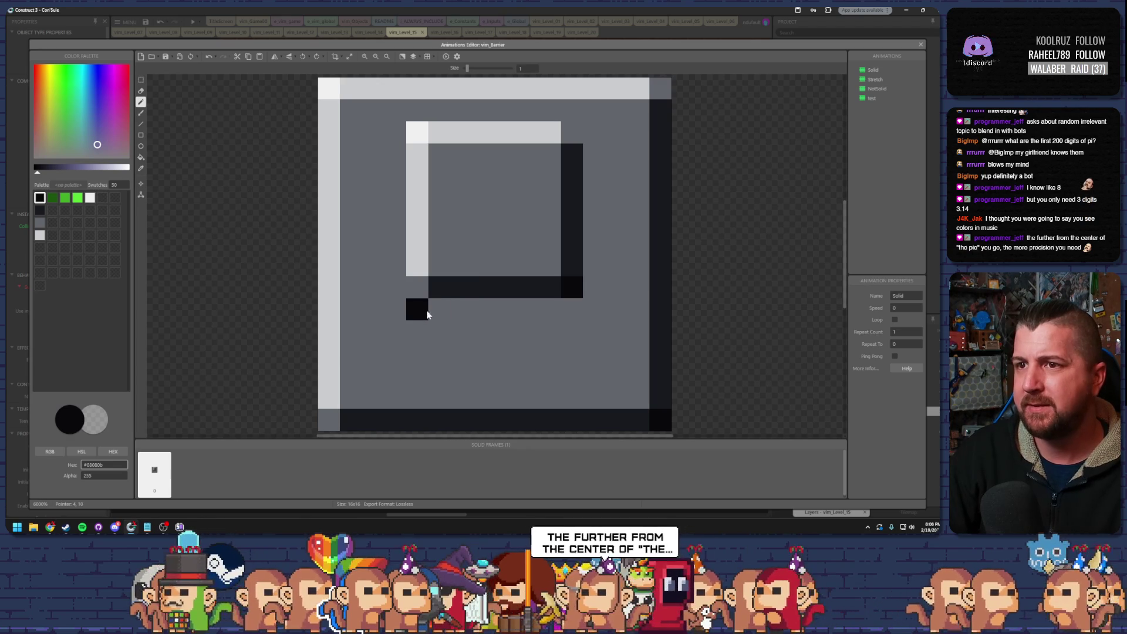
mouse_move(421, 314)
mouse_down()
mouse_move(563, 320)
mouse_move(568, 339)
mouse_move(420, 327)
mouse_move(413, 358)
mouse_move(550, 354)
mouse_move(419, 295)
mouse_up()
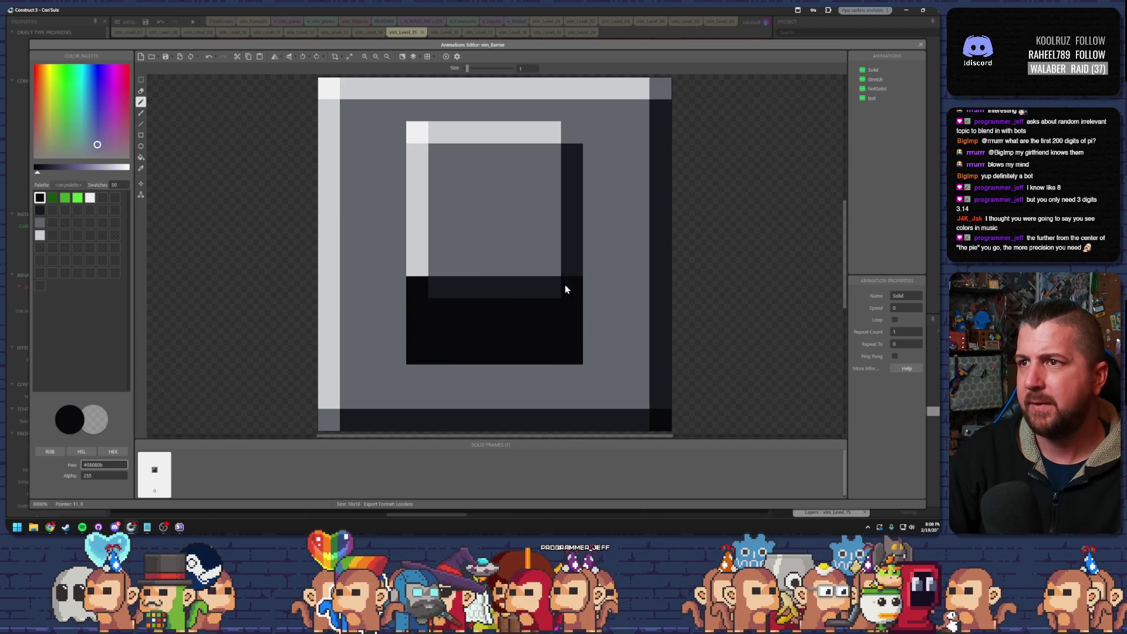
click(573, 133)
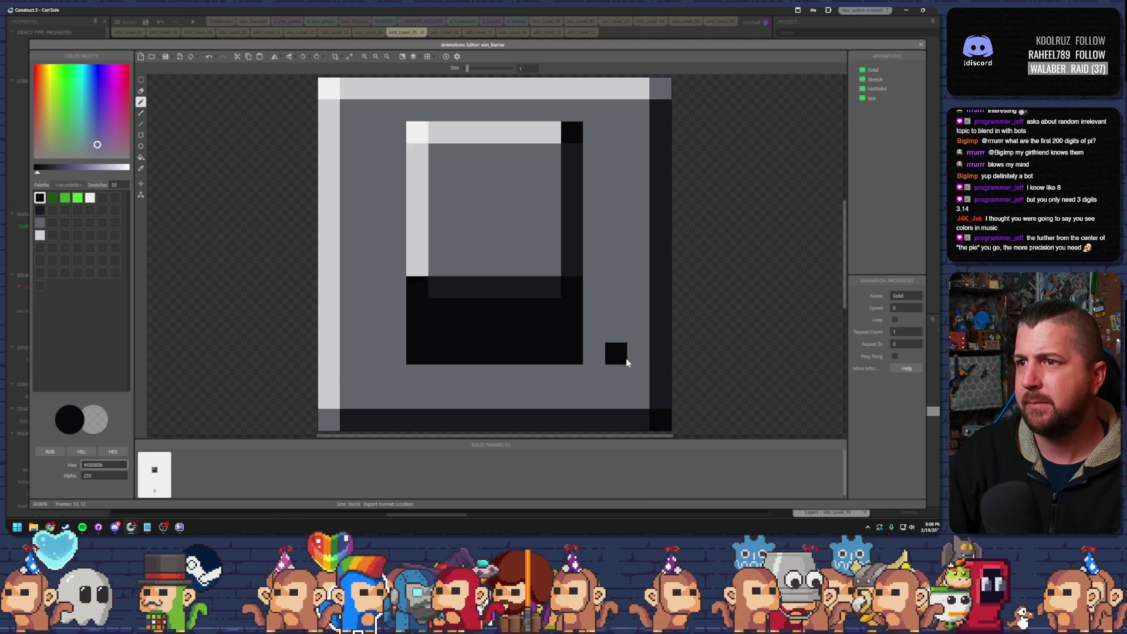
key(Escape)
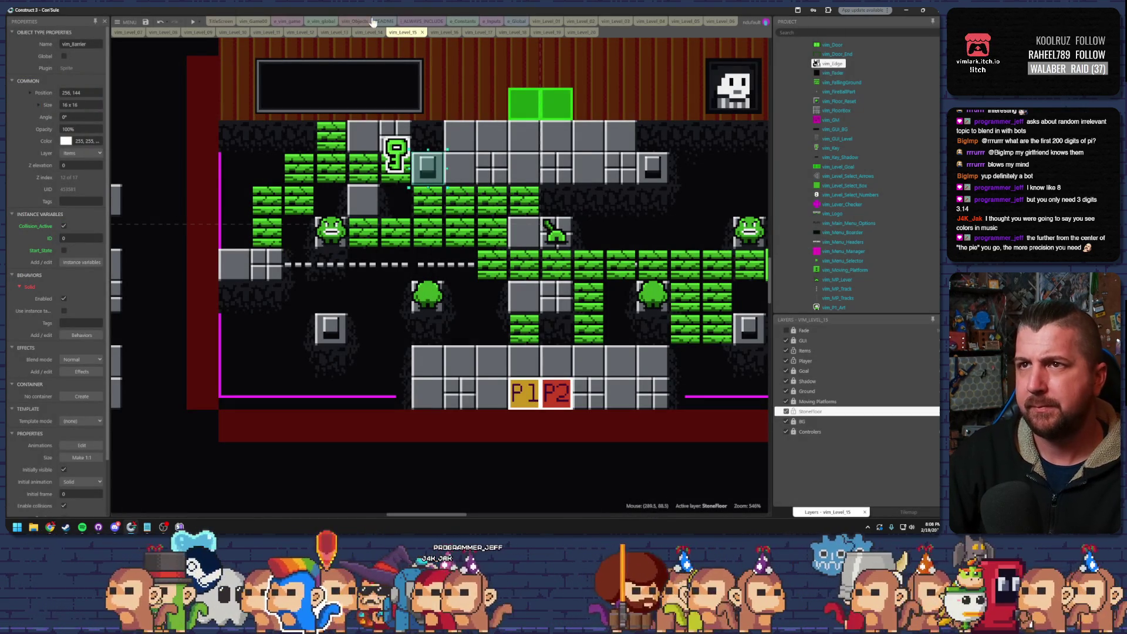
key(F5)
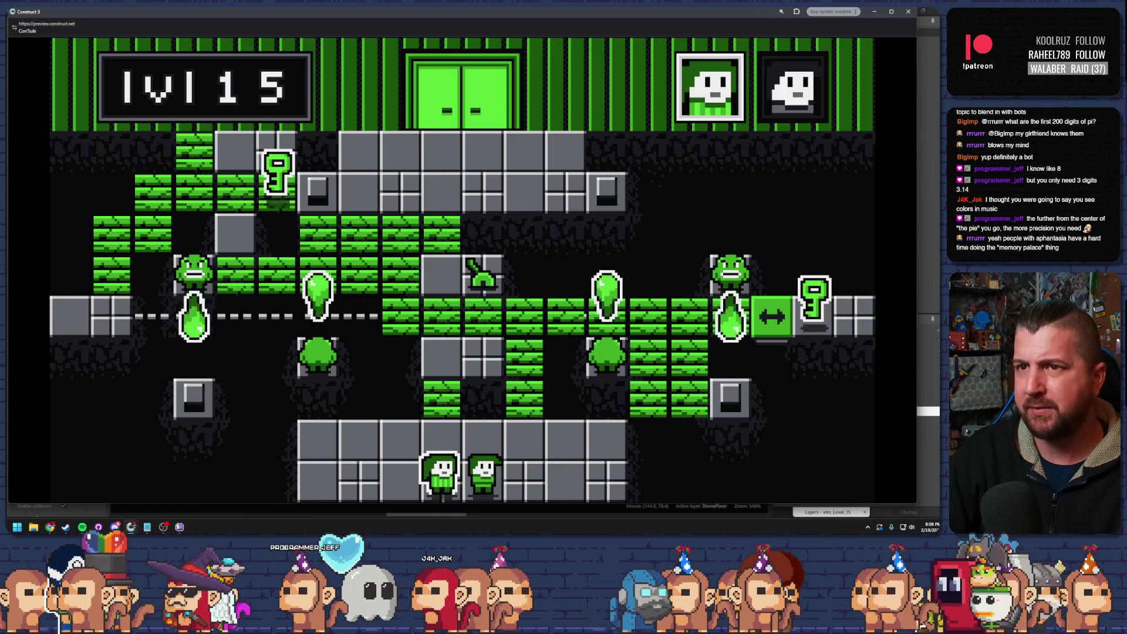
key(alt+F4)
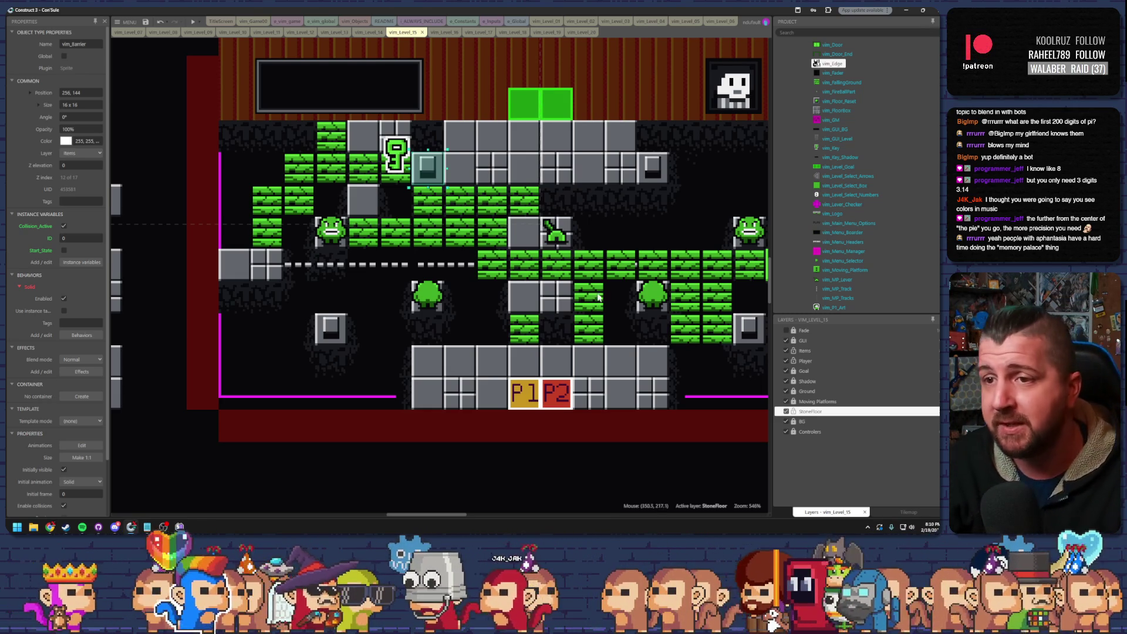
- Repaint the barrier's black lower area with dark grey #191a1e sampled from the sprite, then test-run the level
double_click(331, 328)
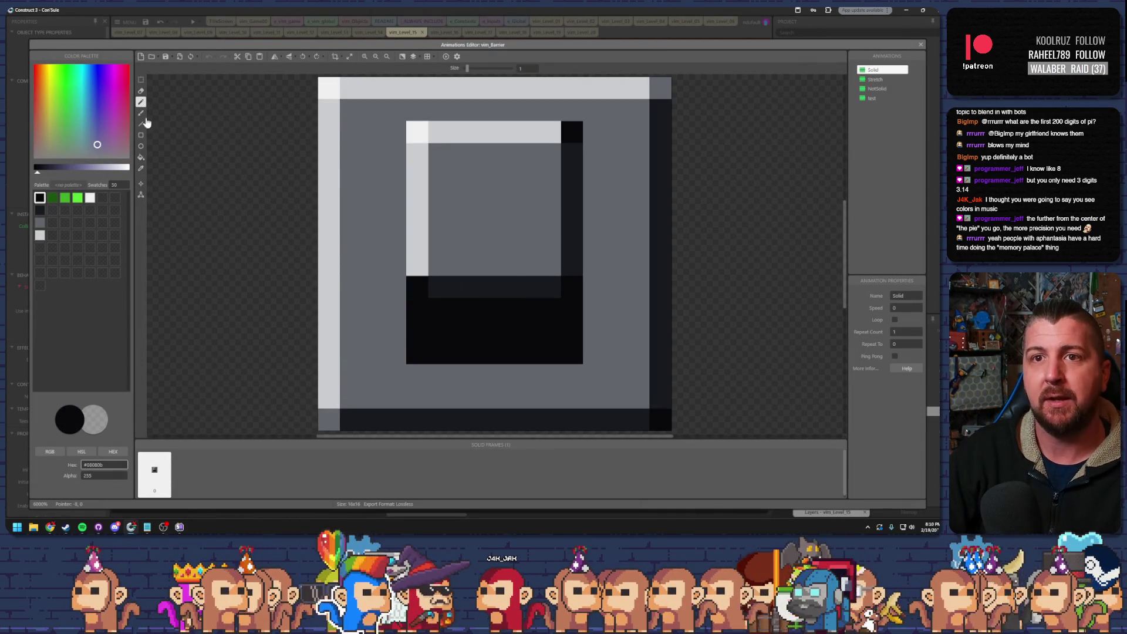
click(141, 168)
click(483, 290)
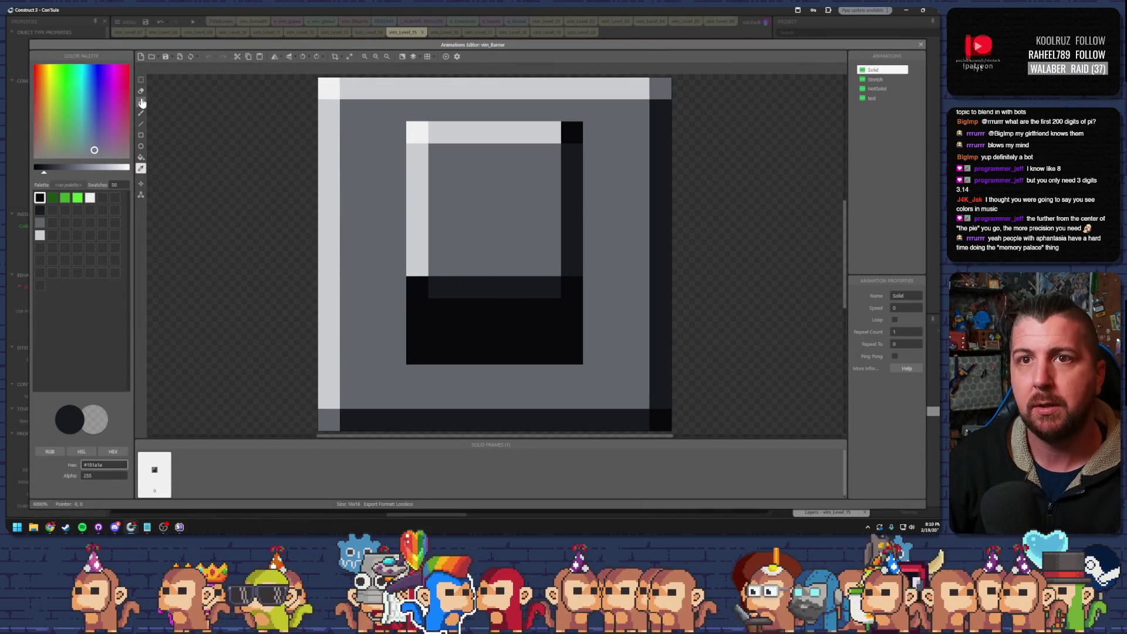
mouse_move(437, 309)
mouse_down()
mouse_move(435, 327)
mouse_move(470, 340)
mouse_move(544, 339)
mouse_move(490, 311)
mouse_up()
click(462, 309)
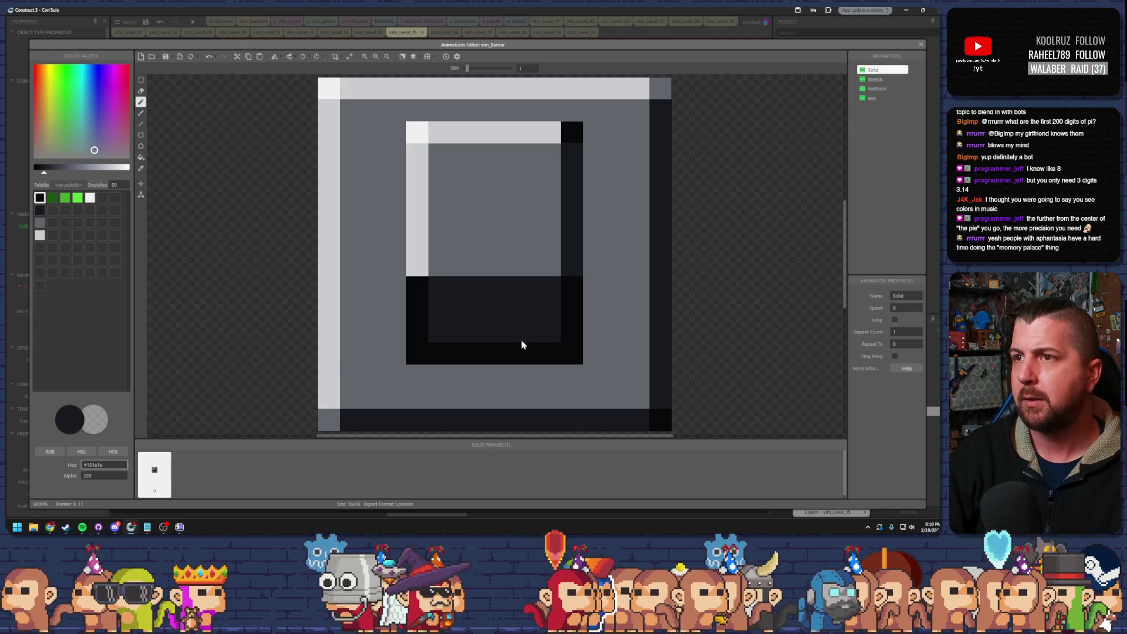
key(Escape)
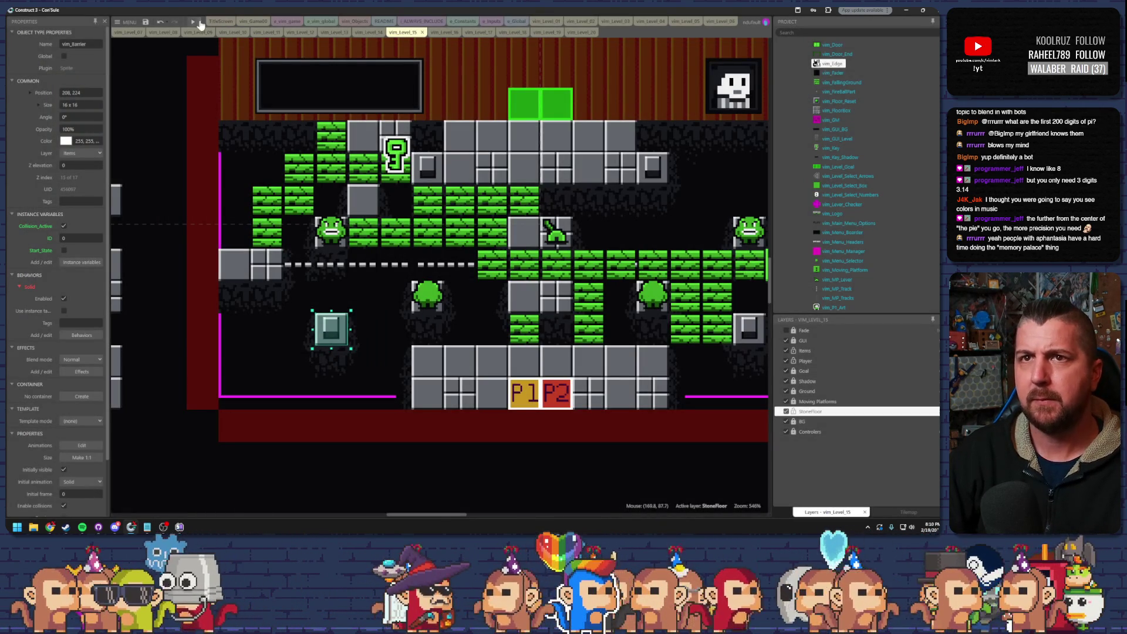
double_click(312, 111)
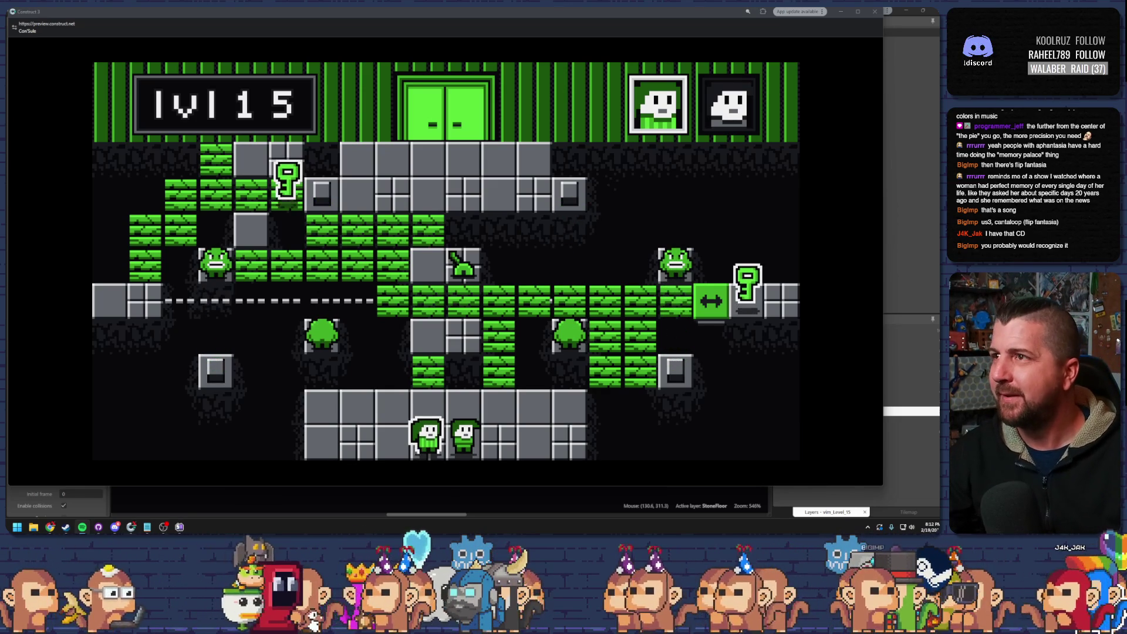
- Close the level 15 test run and reopen the barrier sprite, painting a dark pixel on it
key(alt+F4)
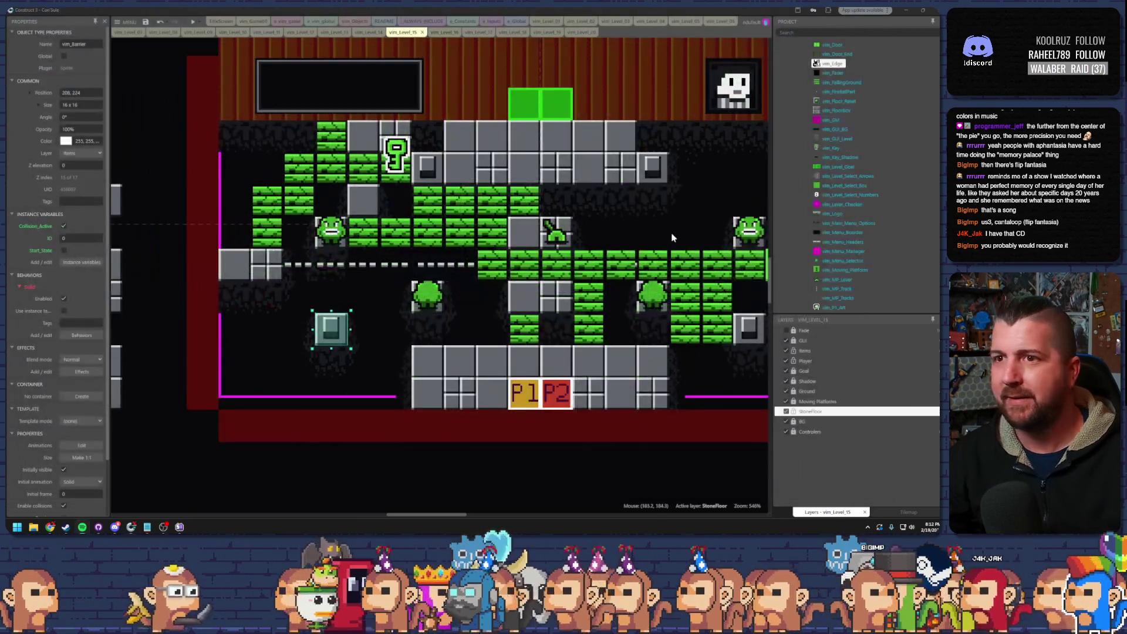
double_click(333, 332)
click(448, 271)
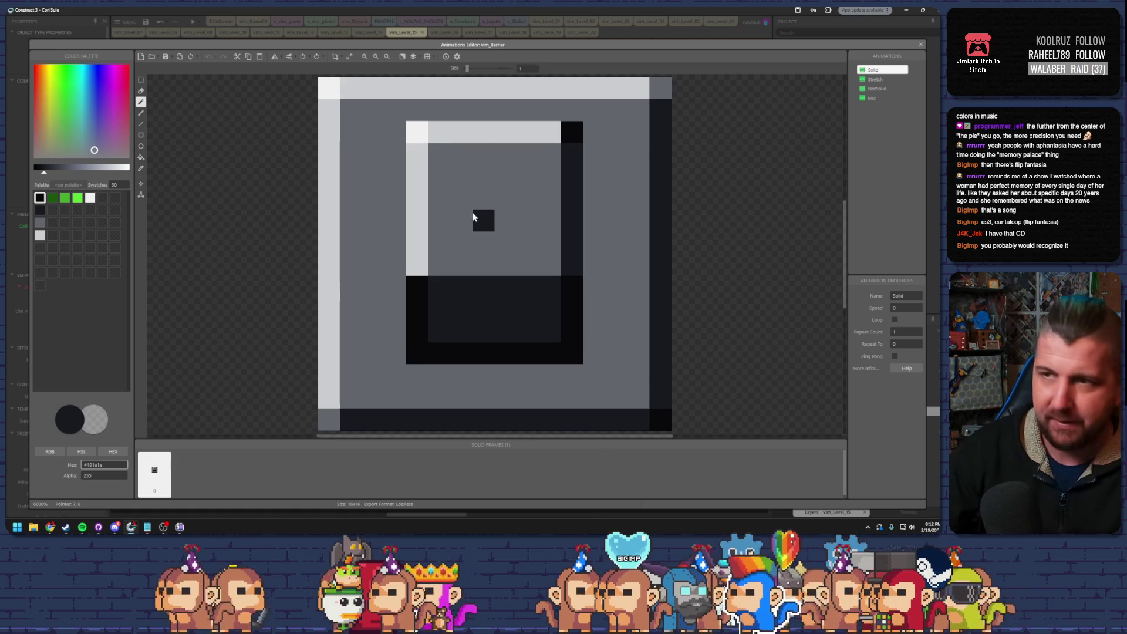
- Sample the barrier's mid-grey for the centre pixels and undo one stray pencil stroke
alt+click(493, 253)
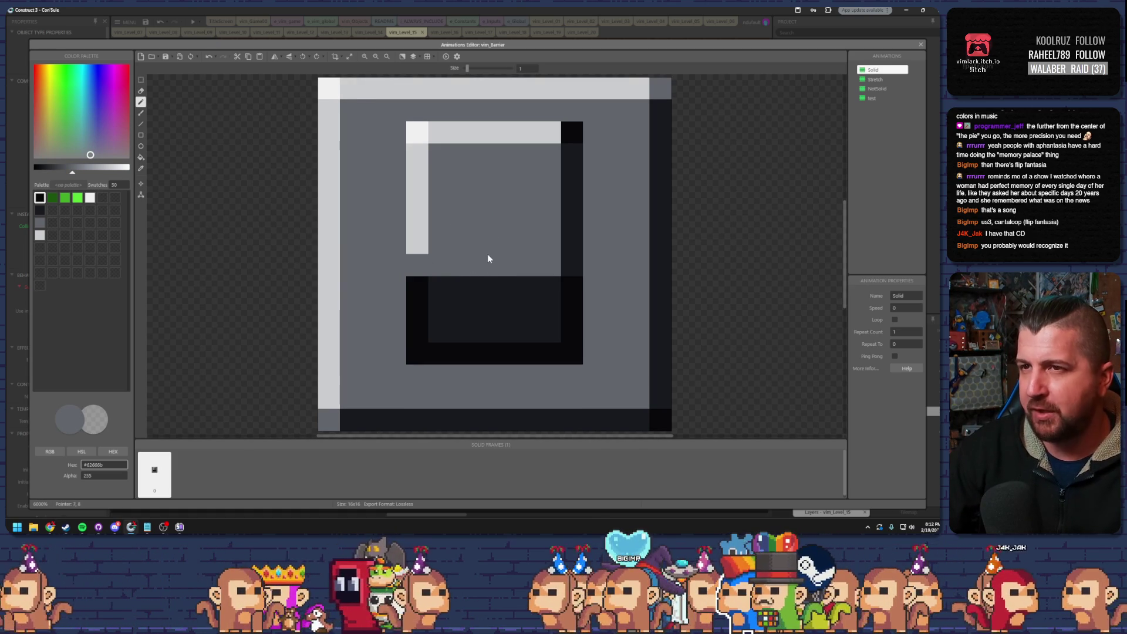
key(ctrl+z)
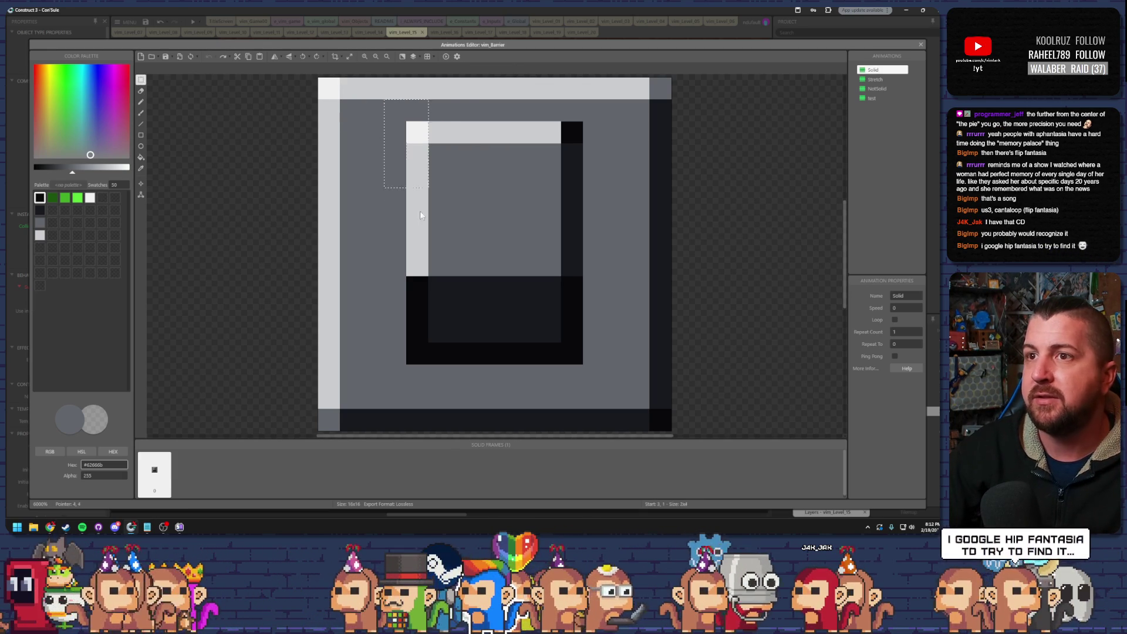
- Shift the inner panel's pixel strips outward to widen it and move the dark lower block down two pixels
key(Left)
key(Left)
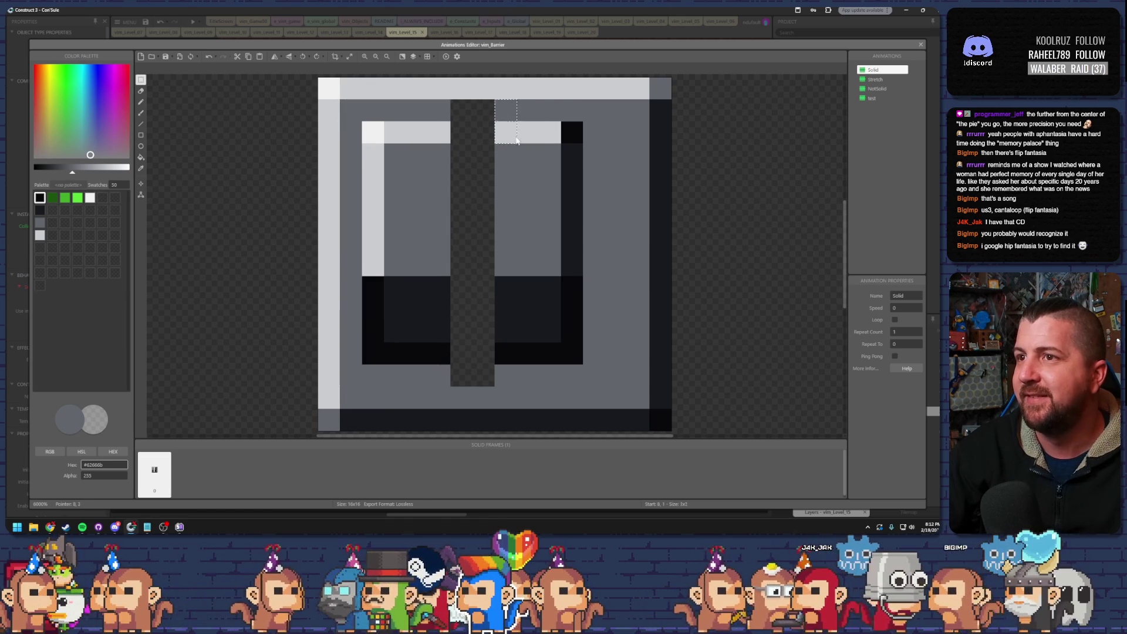
drag(512, 128, 578, 364)
drag(558, 307, 589, 304)
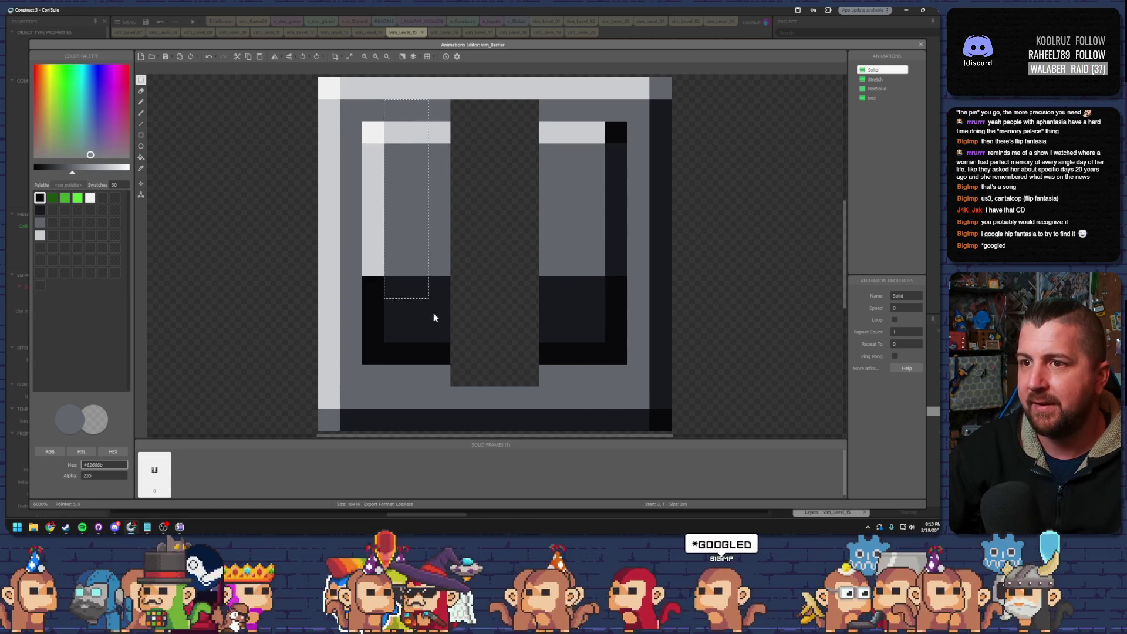
key(Right)
key(Right)
key(Right)
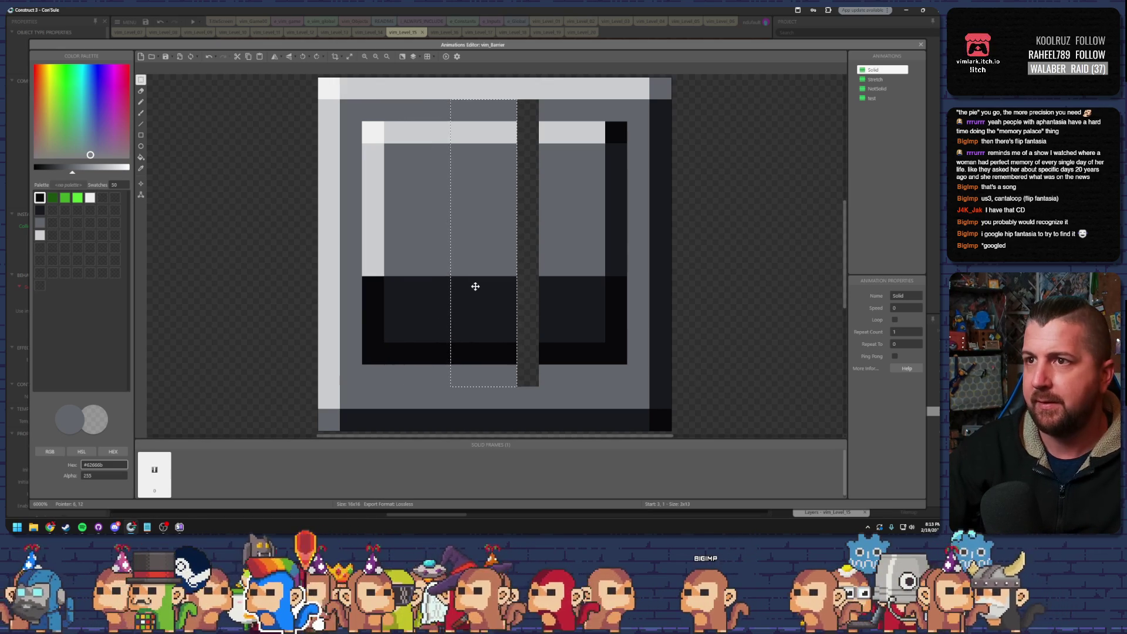
drag(489, 267, 508, 259)
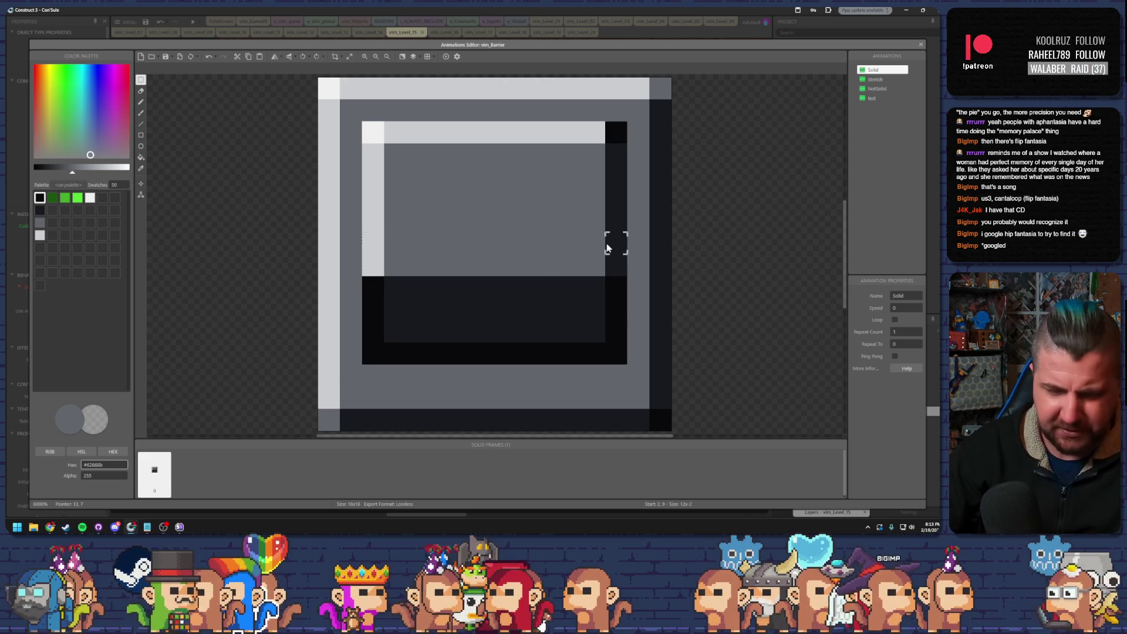
drag(520, 263, 527, 300)
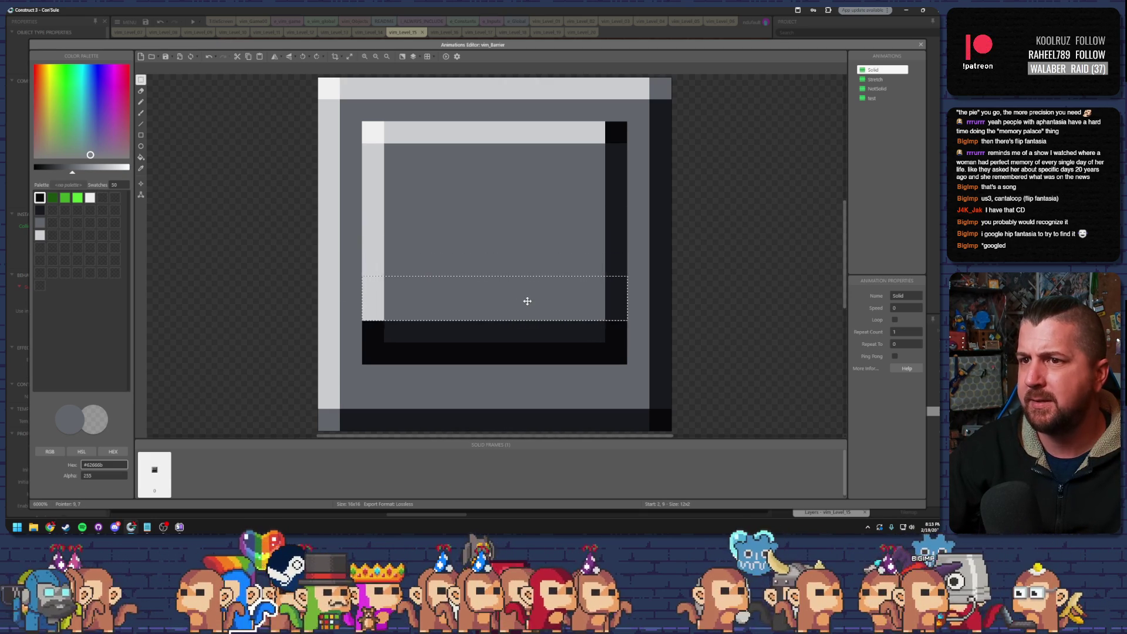
click(921, 45)
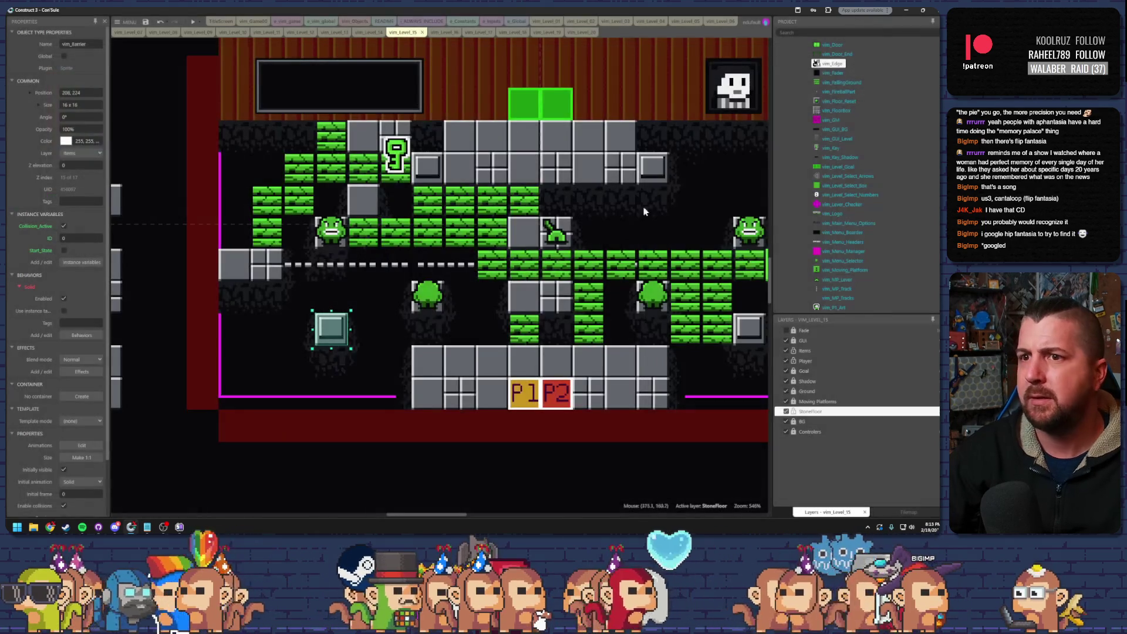
click(193, 22)
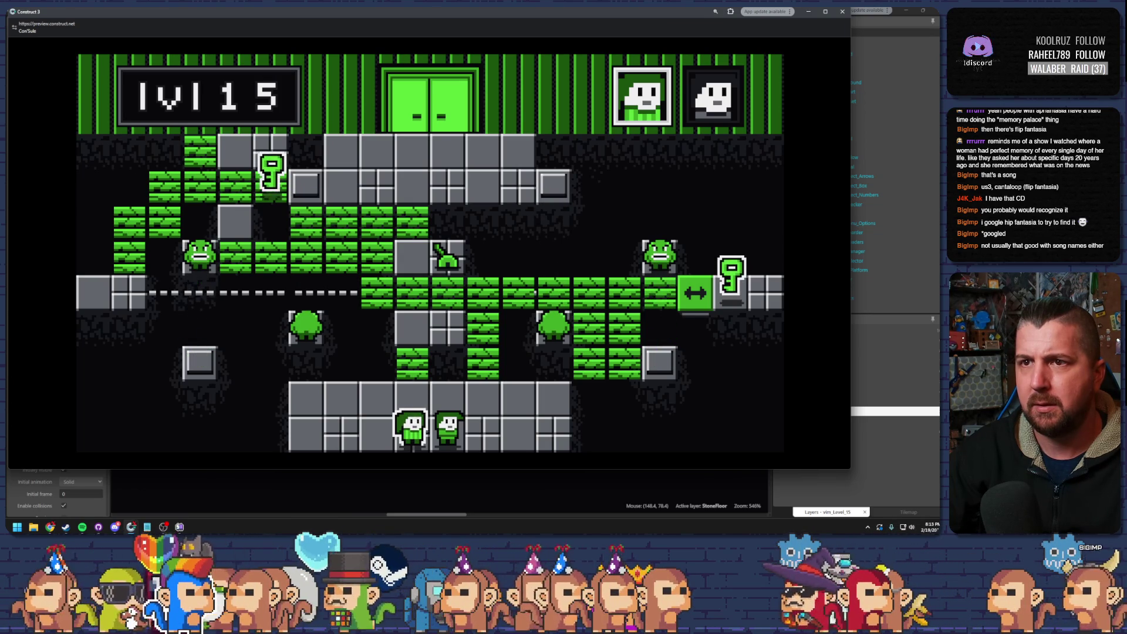
click(842, 11)
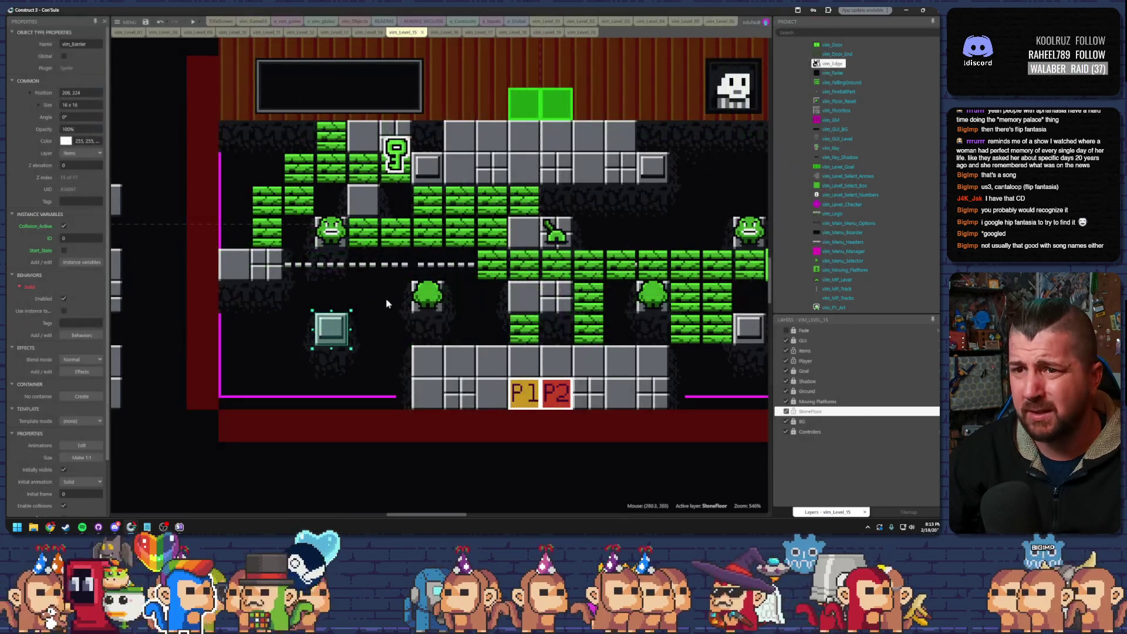
double_click(386, 323)
- Move the barrier's dark lower block down one pixel, then close the editor and preview level 15
mouse_move(364, 289)
mouse_down()
mouse_move(526, 355)
mouse_move(623, 358)
mouse_up()
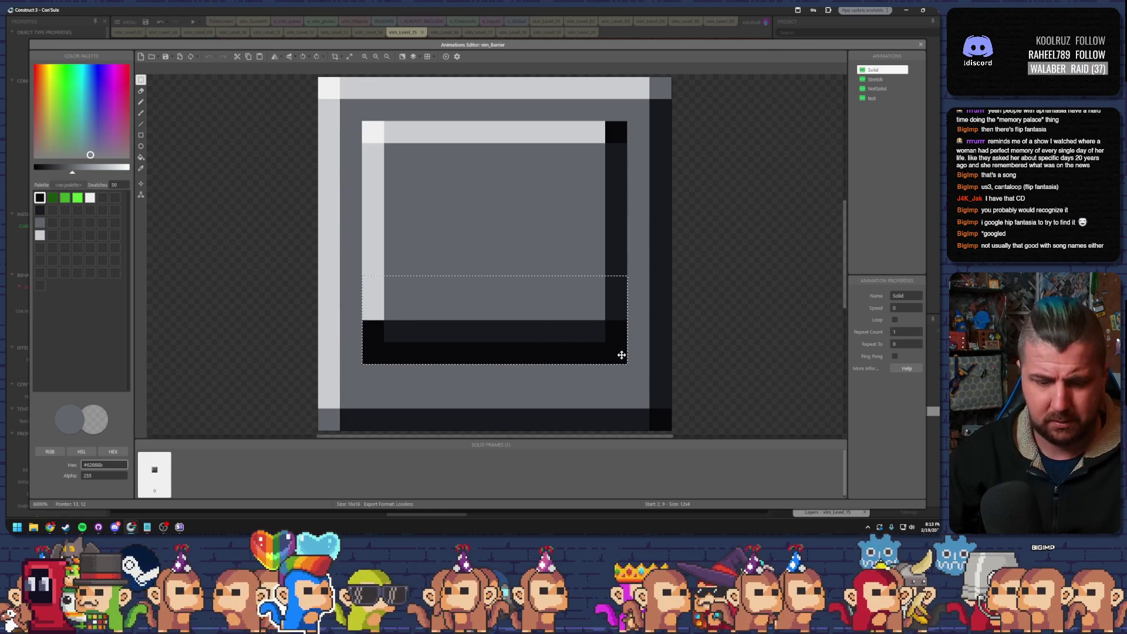
key(Up)
key(Up)
key(Up)
drag(513, 252, 511, 352)
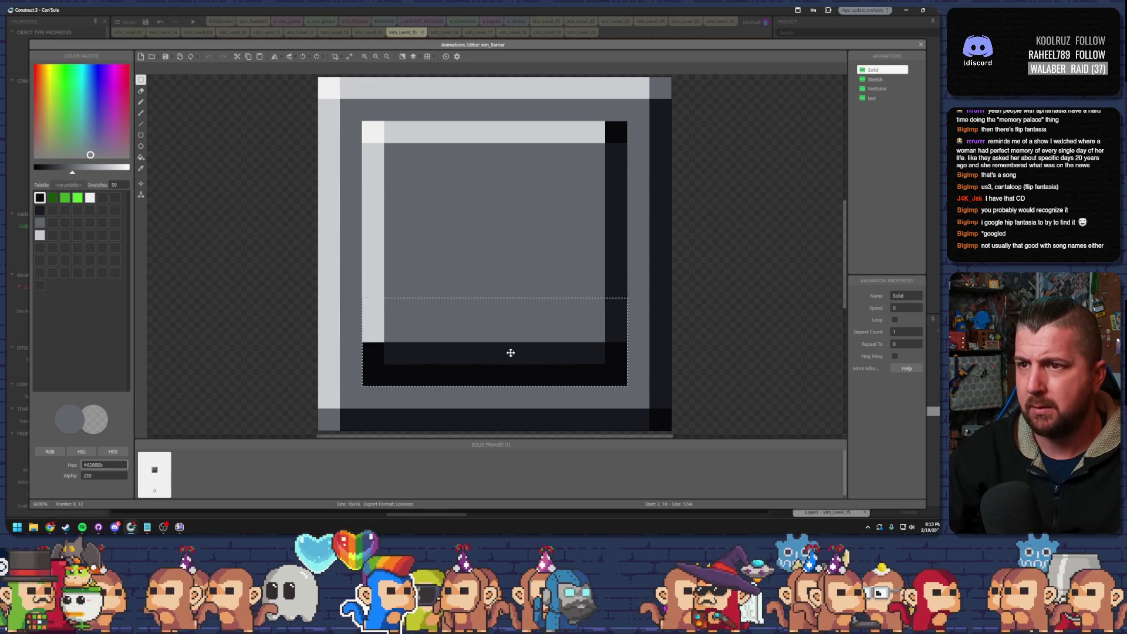
click(702, 329)
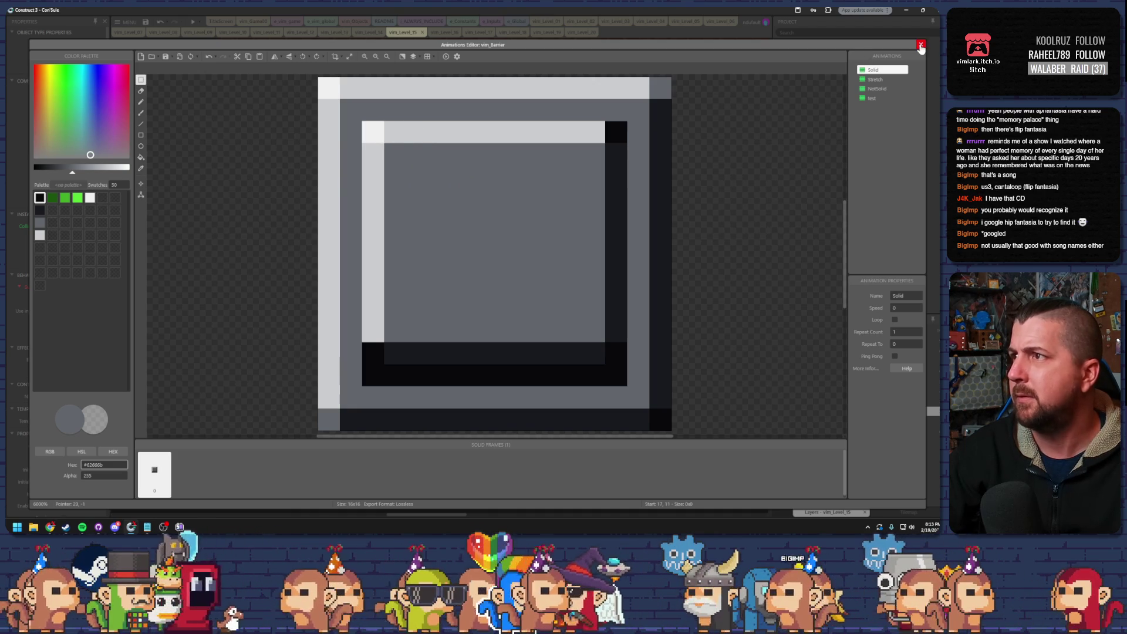
key(Escape)
click(191, 23)
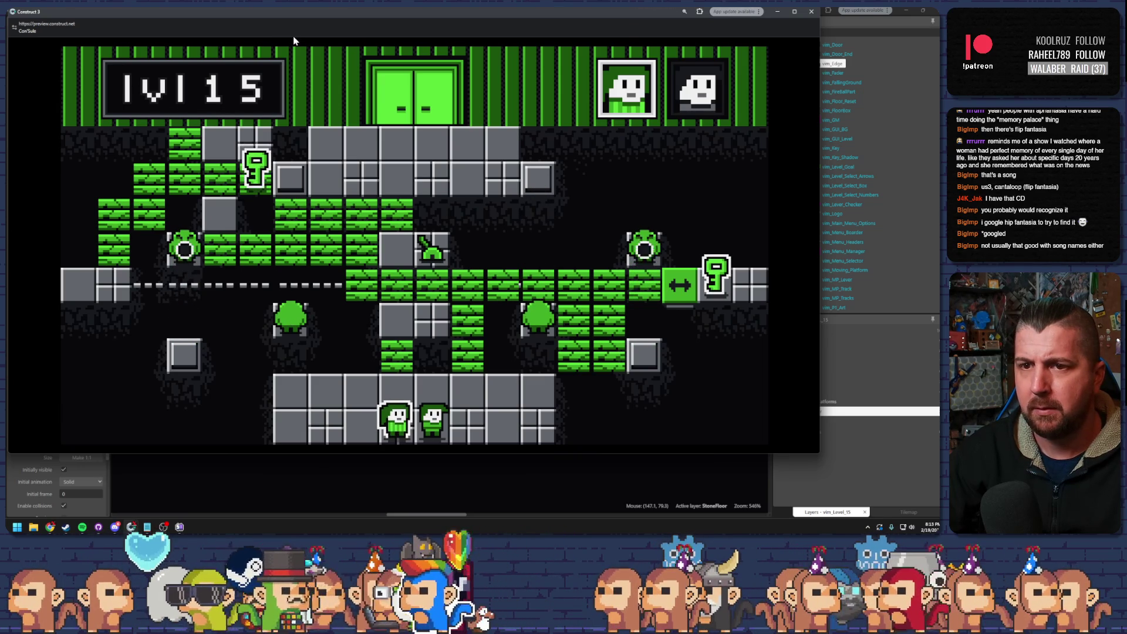
click(812, 12)
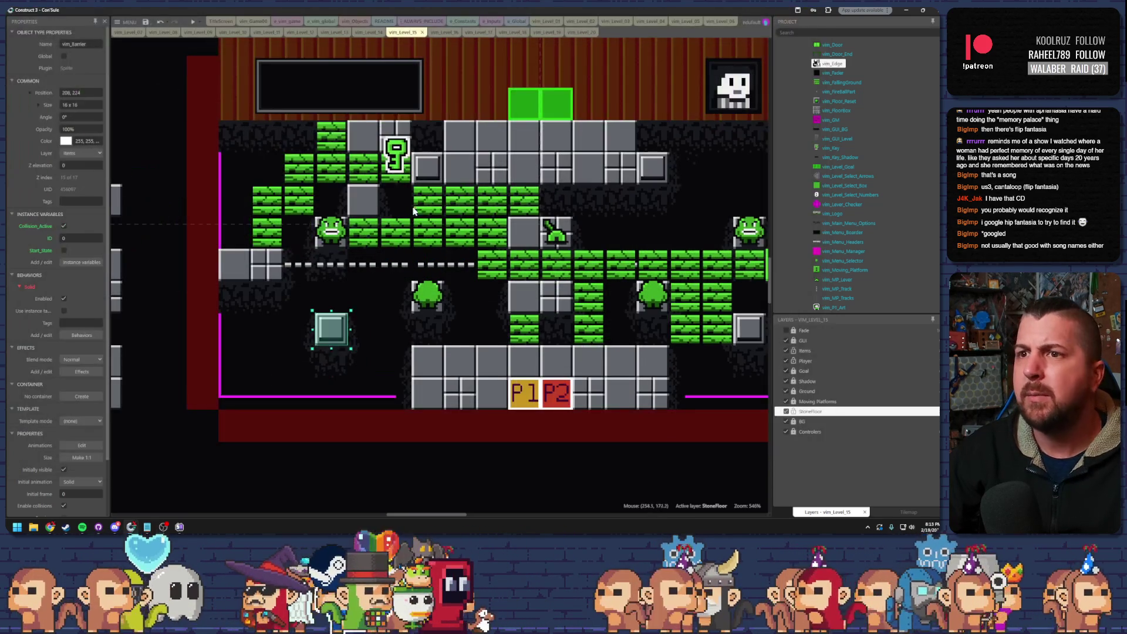
double_click(334, 331)
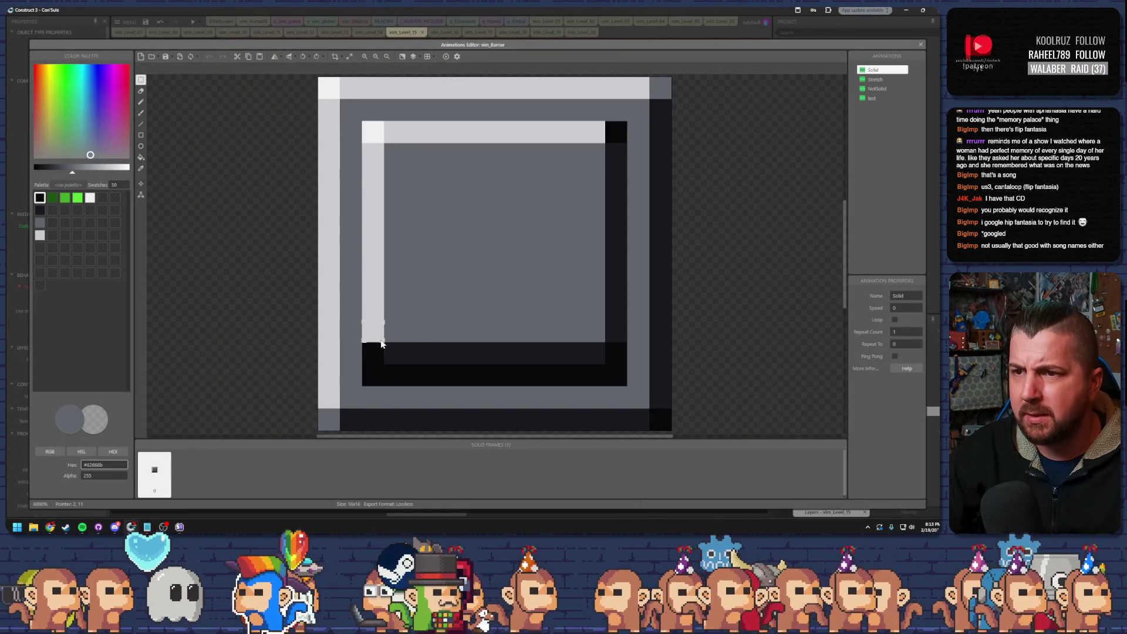
- Move the barrier's bottom black row up one pixel, then close the editor and preview again
mouse_move(378, 351)
mouse_down()
mouse_move(614, 350)
mouse_move(504, 249)
mouse_move(498, 327)
mouse_up()
click(521, 307)
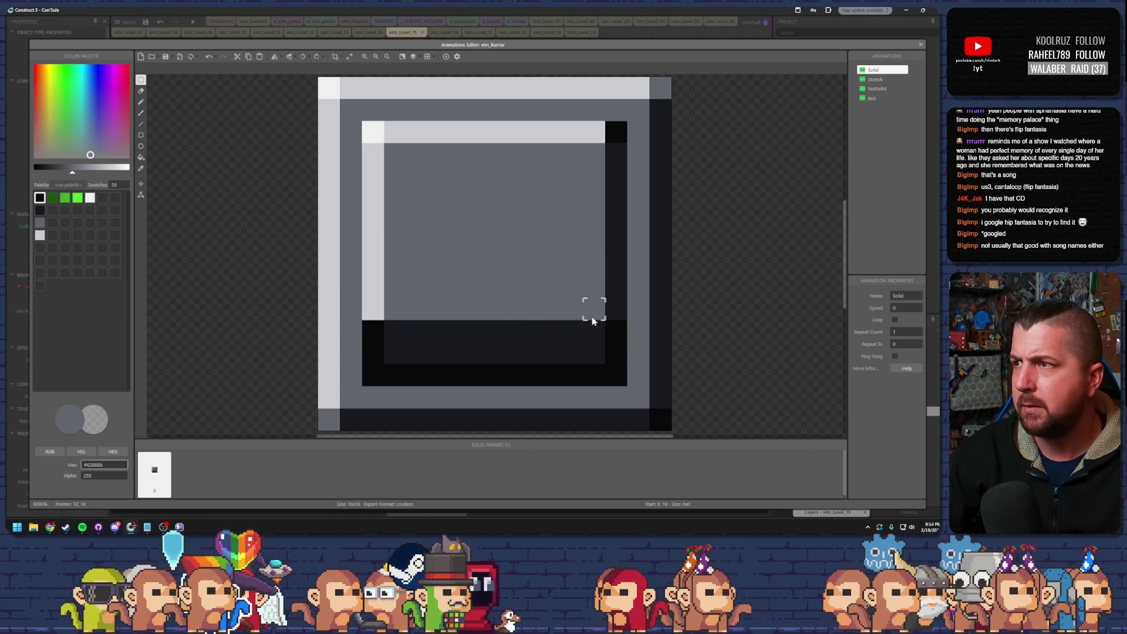
click(920, 44)
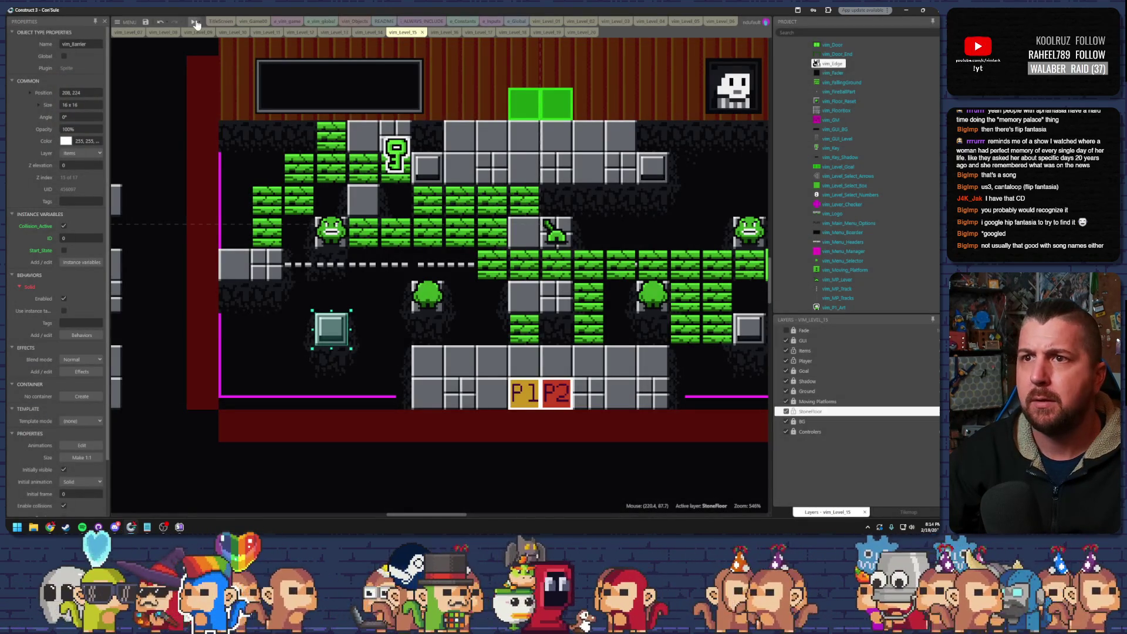
click(197, 23)
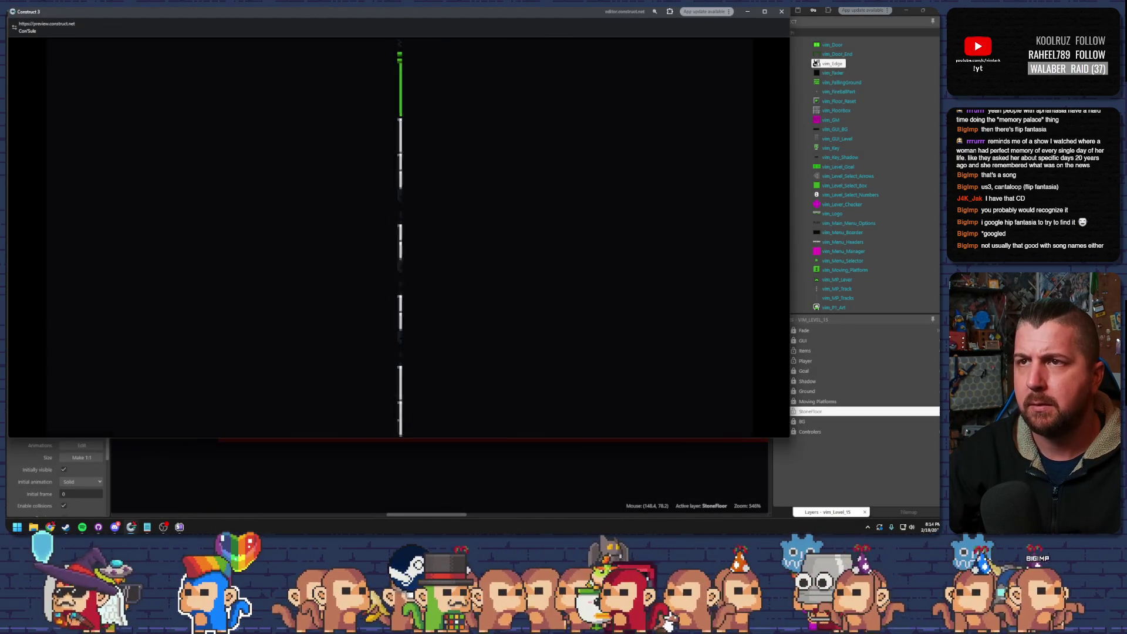
- Play through level 15 in a maximised preview, close it, and bring up Spotify
double_click(432, 9)
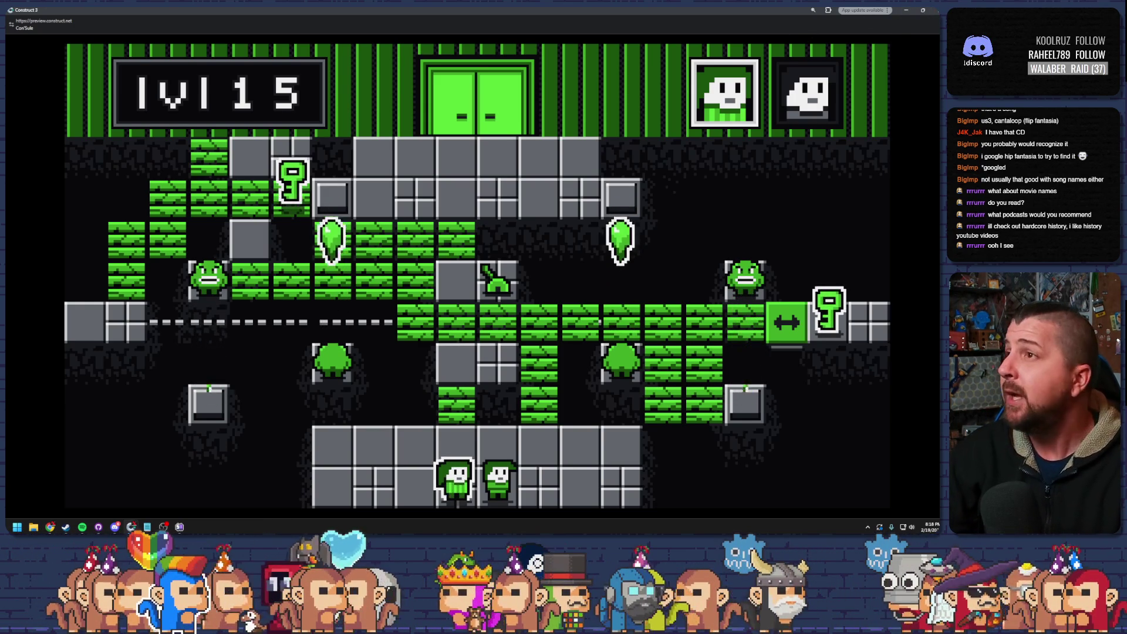
key(alt+F4)
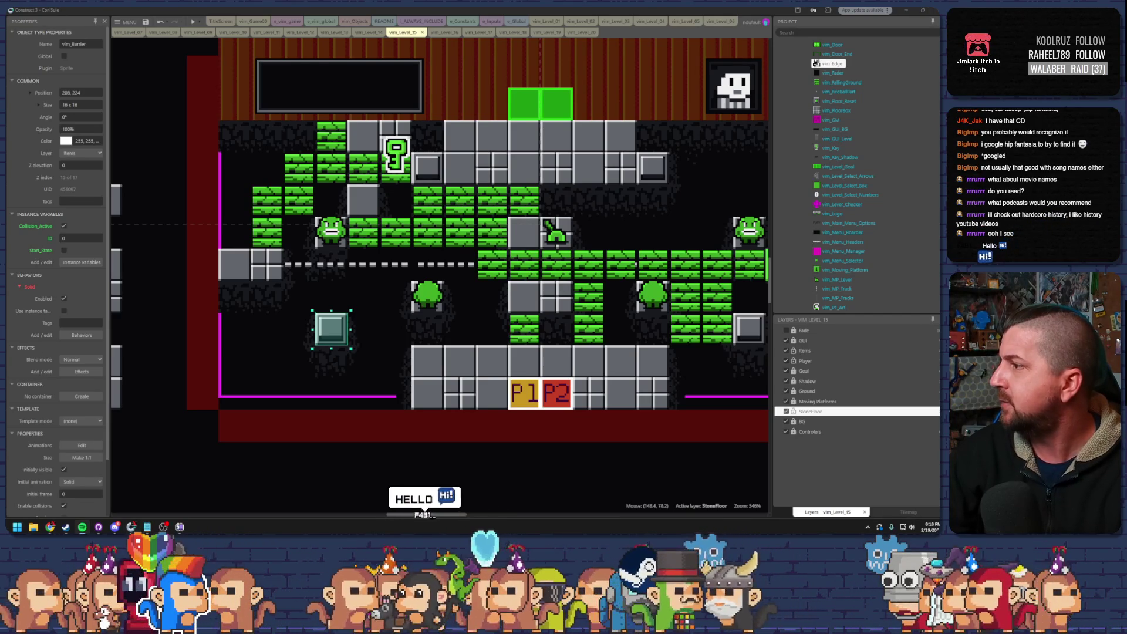
click(82, 527)
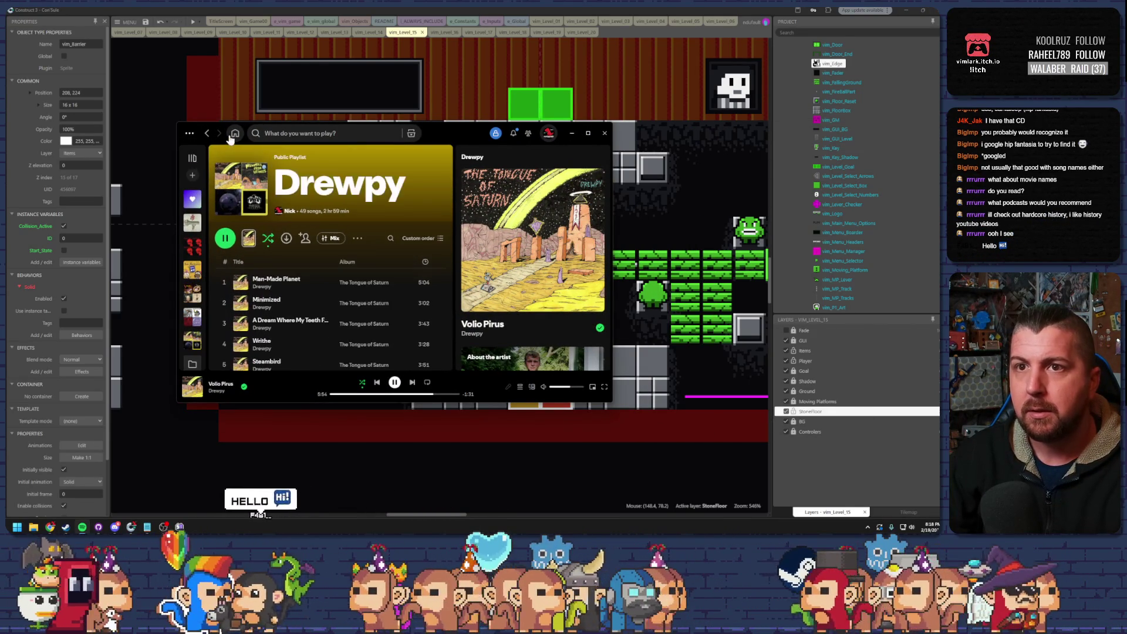
- Switch Spotify to the Home page, move and enlarge its window, and browse the feed
click(234, 133)
drag(446, 133, 505, 71)
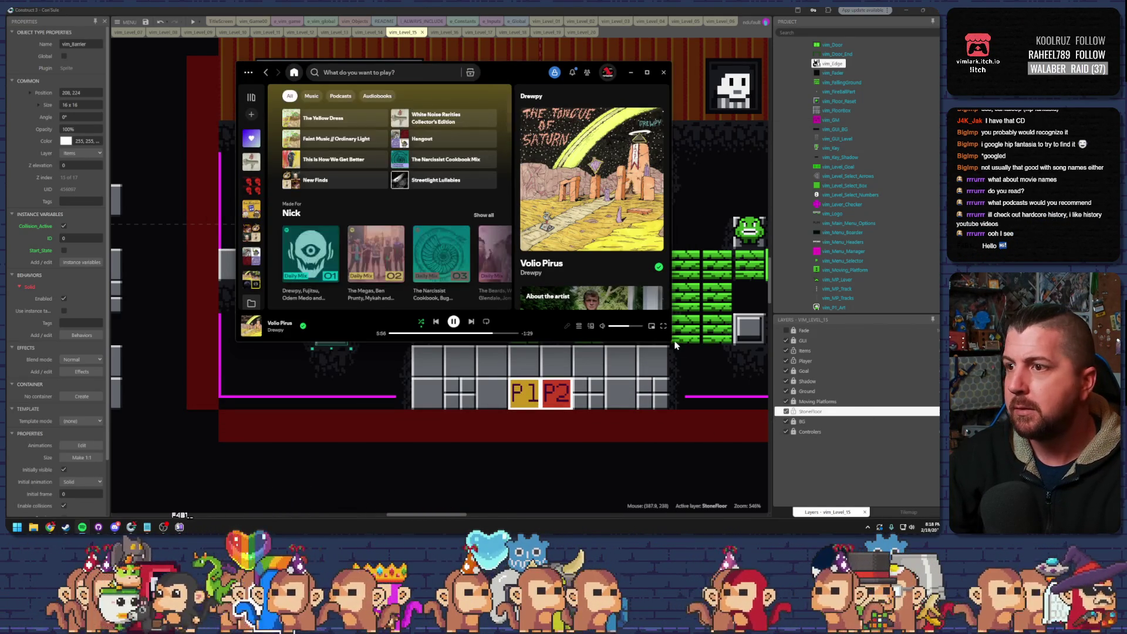
mouse_move(669, 339)
mouse_down()
mouse_move(845, 343)
mouse_move(853, 430)
mouse_up()
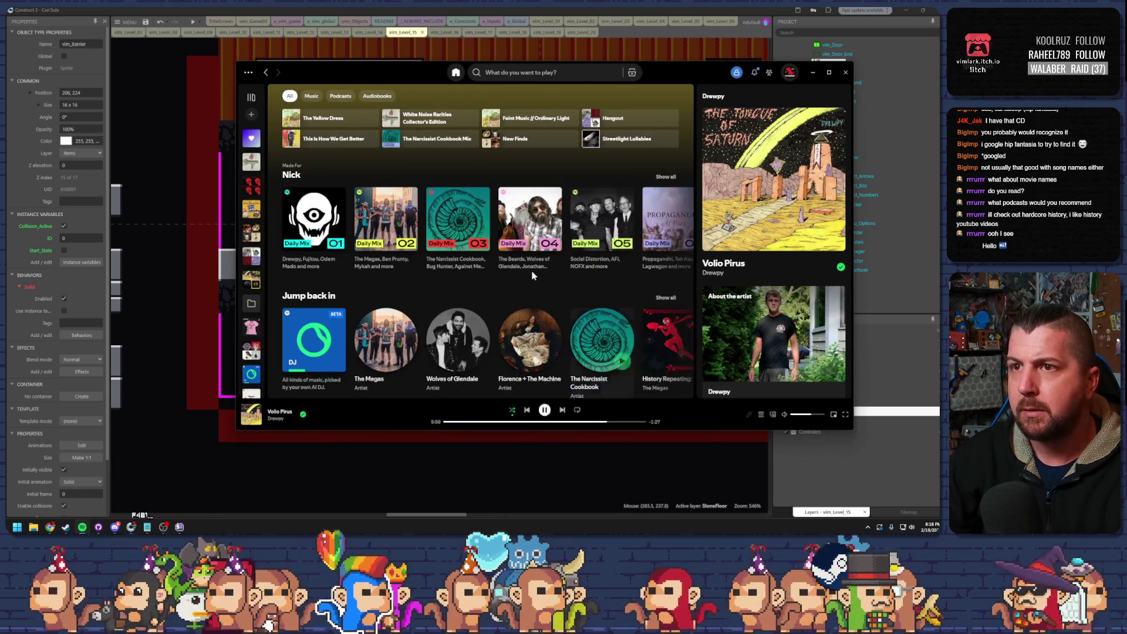
scroll(498, 204, down, 7)
scroll(498, 204, down, 10)
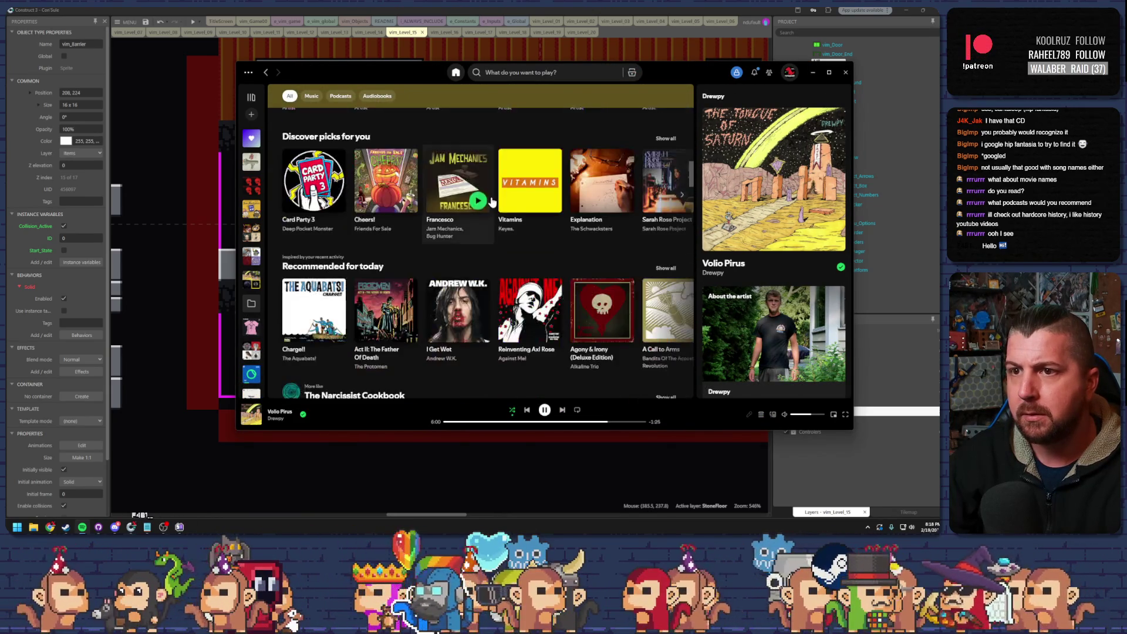
scroll(480, 204, up, 15)
scroll(480, 204, up, 3)
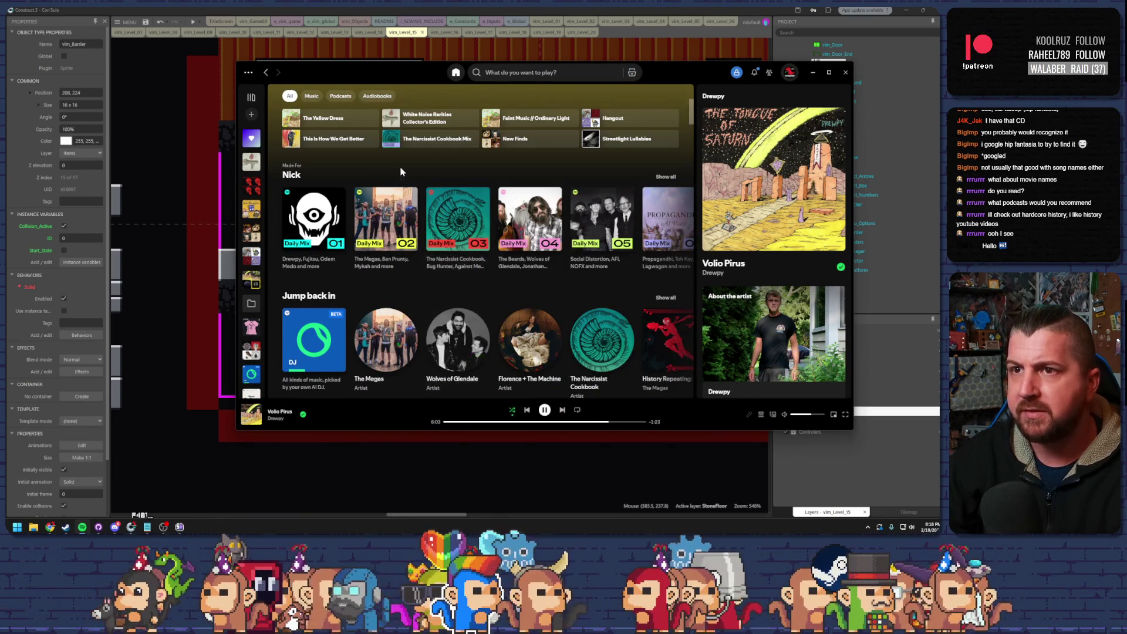
- Open and dismiss Spotify's main menu, scroll further down the feed, and activate the search field
click(249, 72)
mouse_move(254, 97)
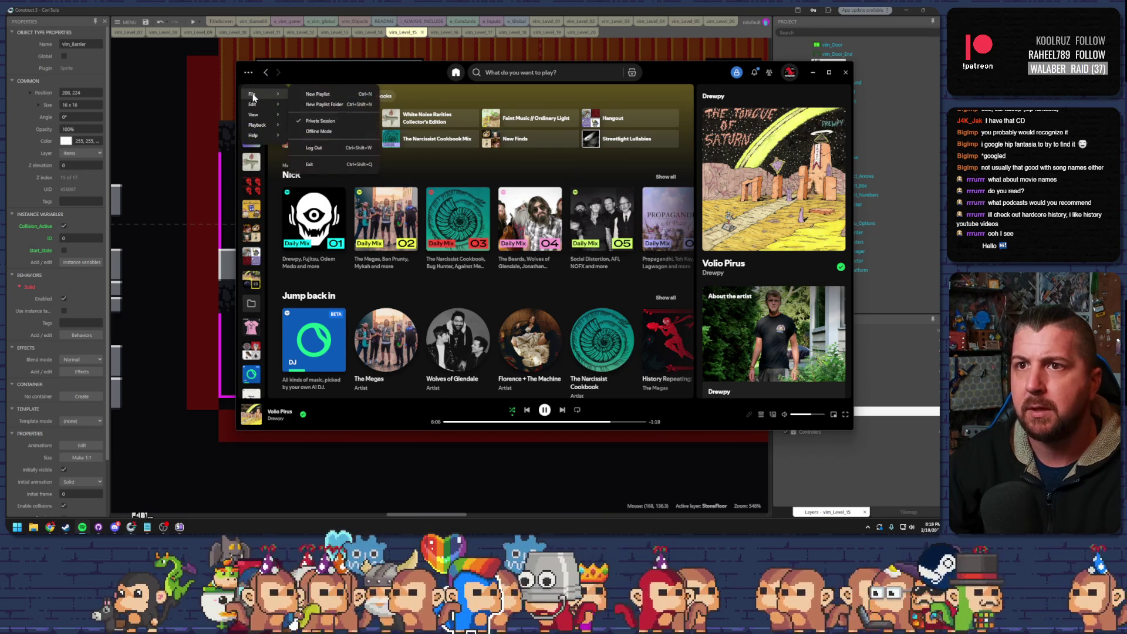
click(448, 98)
scroll(552, 280, down, 4)
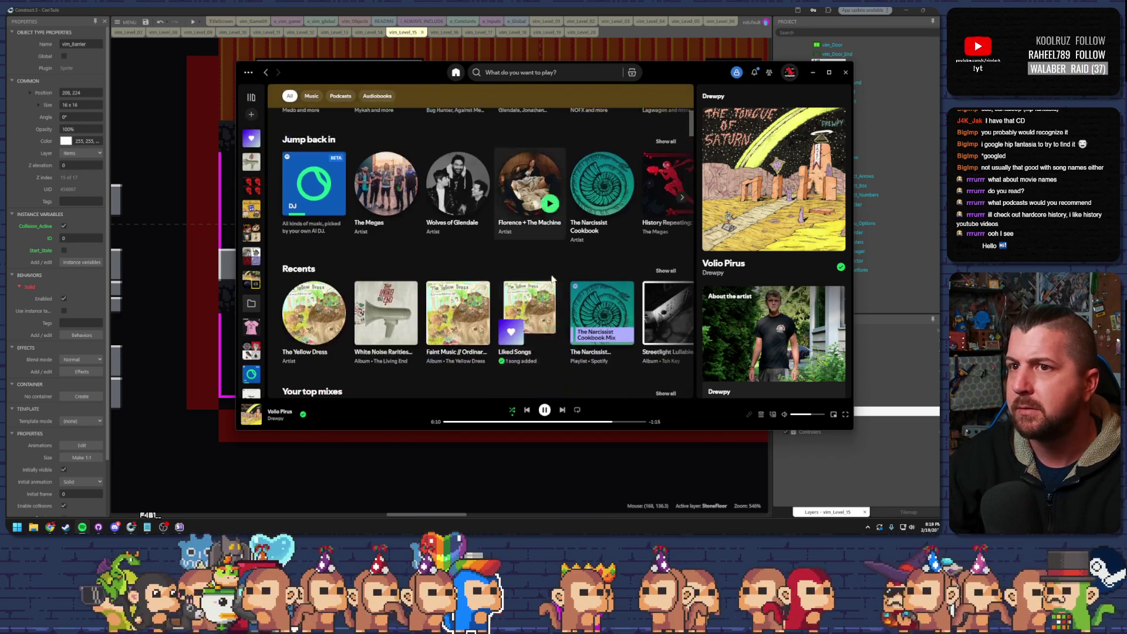
scroll(550, 280, down, 7)
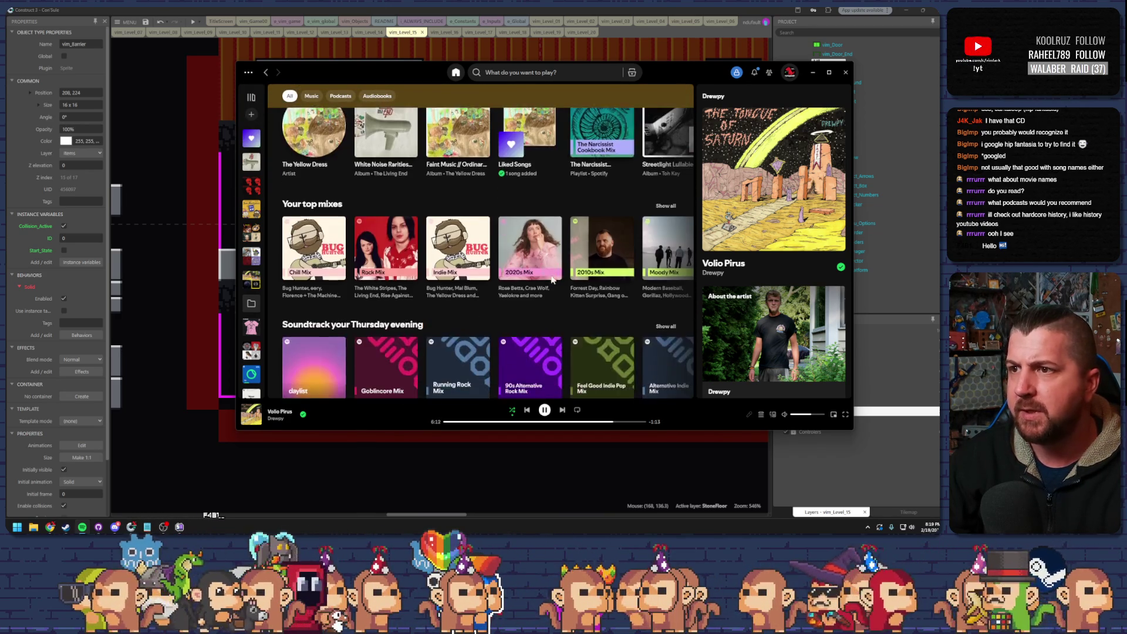
scroll(552, 285, down, 4)
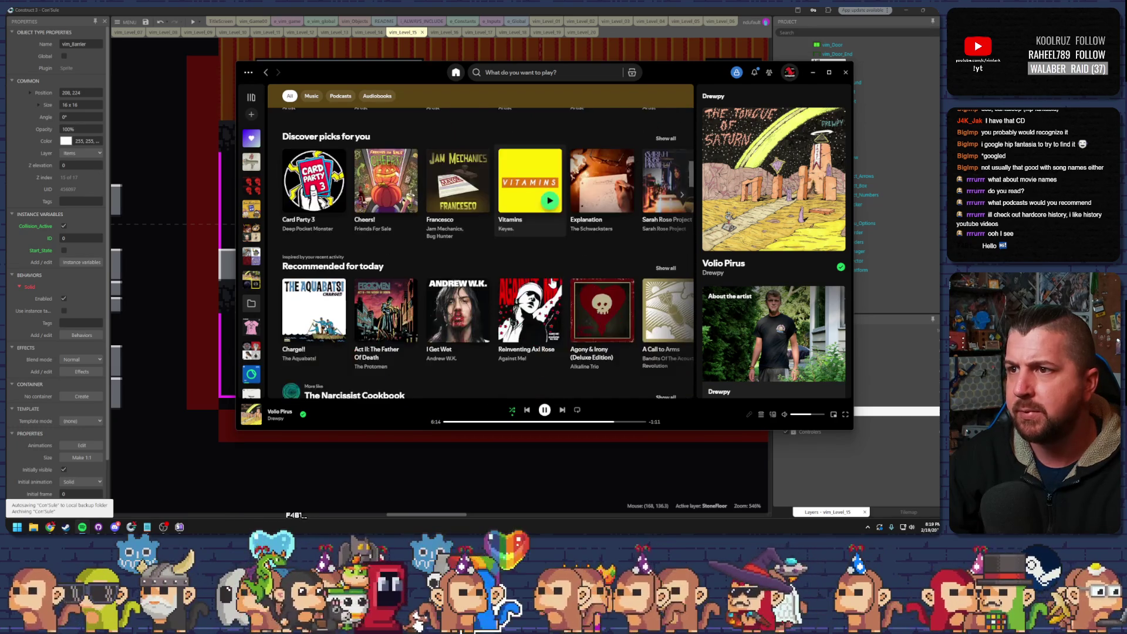
click(518, 68)
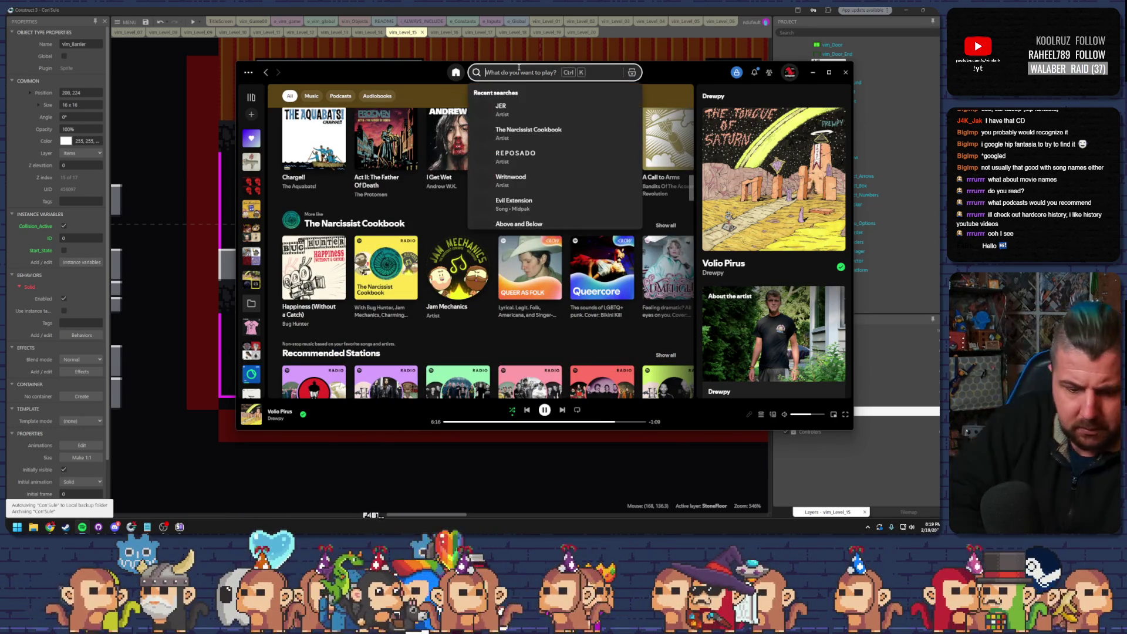
- Search Spotify for the Revolutions podcast and open its page
text(revolutions pod)
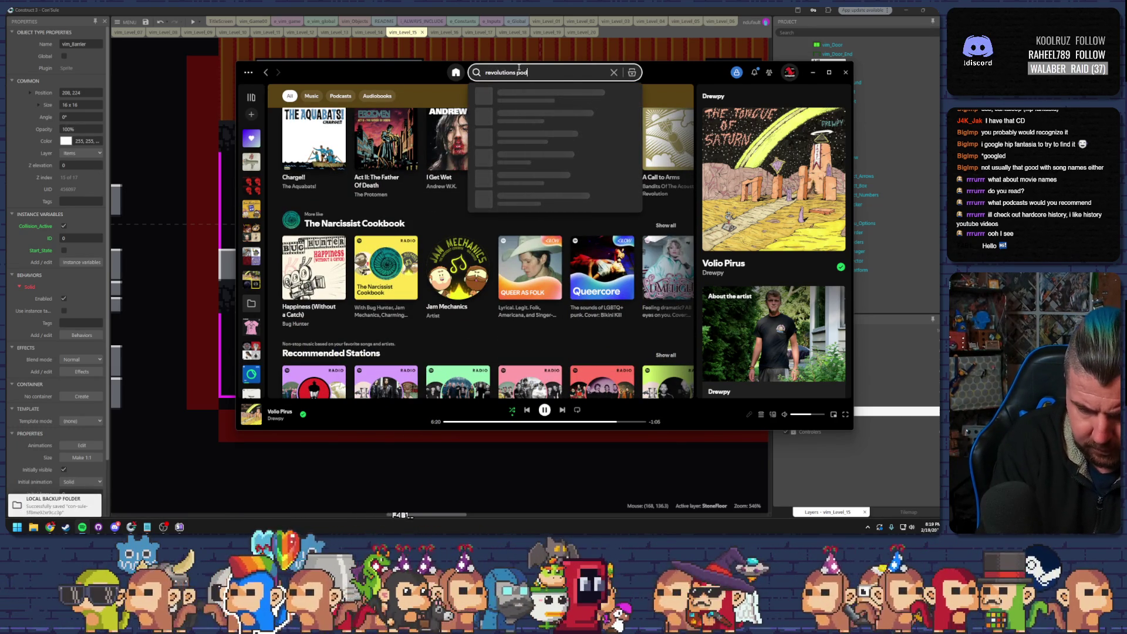
text(cast)
key(Return)
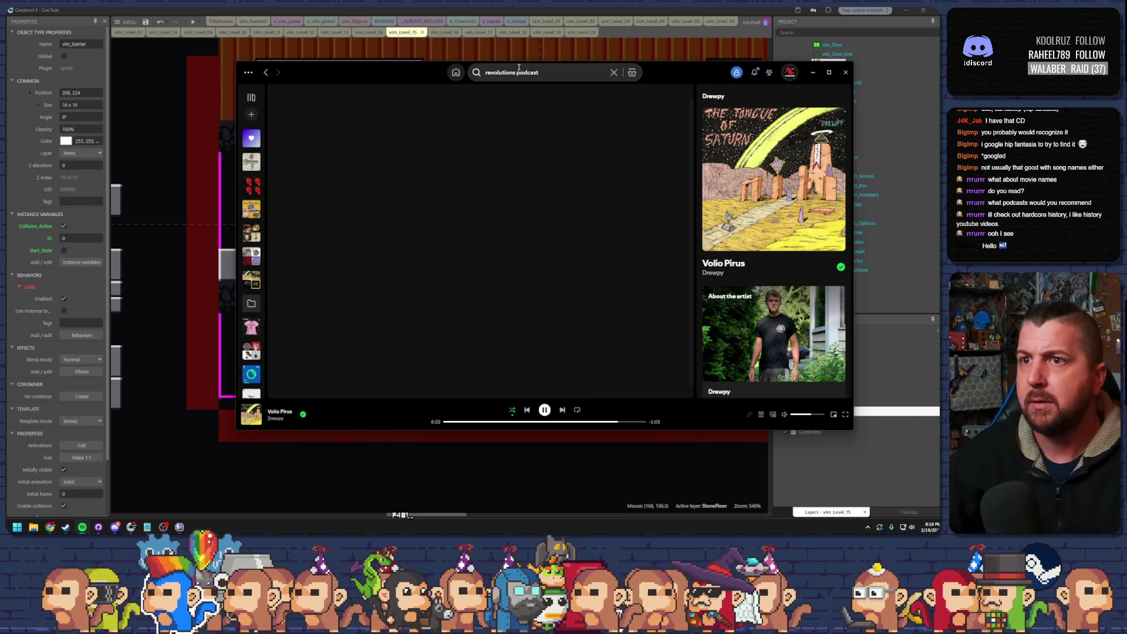
click(364, 176)
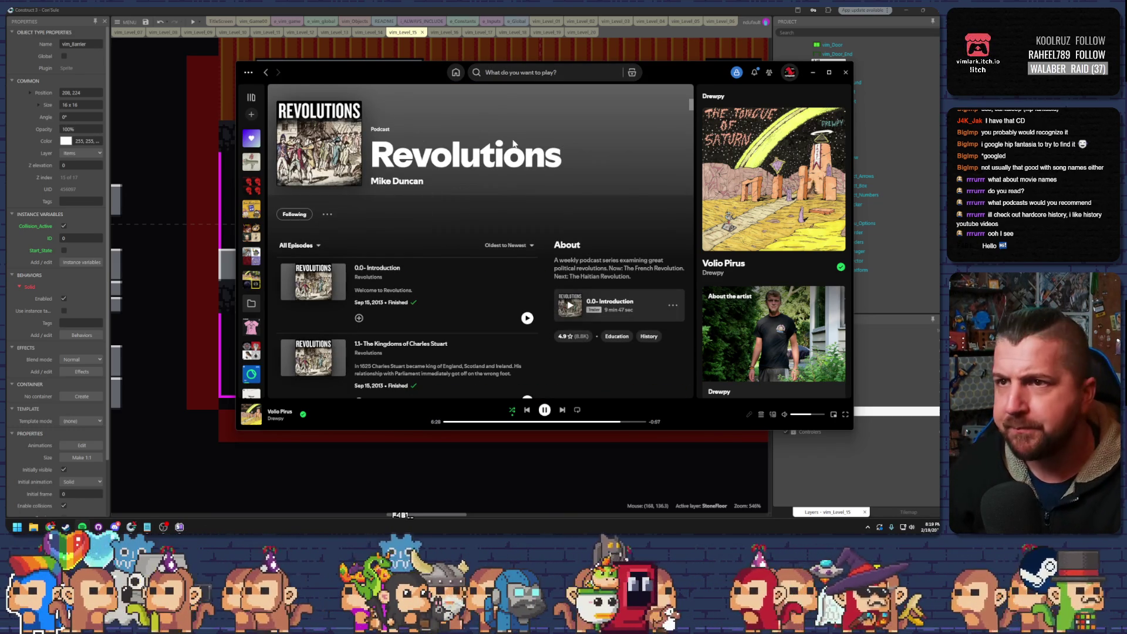
- Browse the podcast's early episodes, then minimize Spotify to return to Construct 3
scroll(430, 231, down, 3)
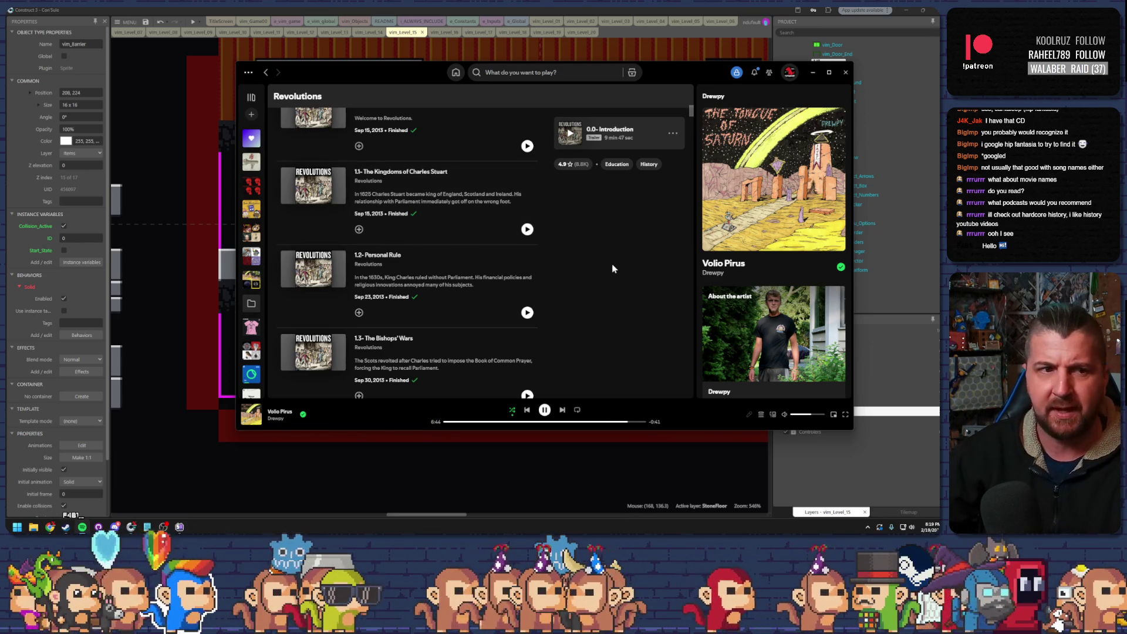
scroll(590, 267, down, 5)
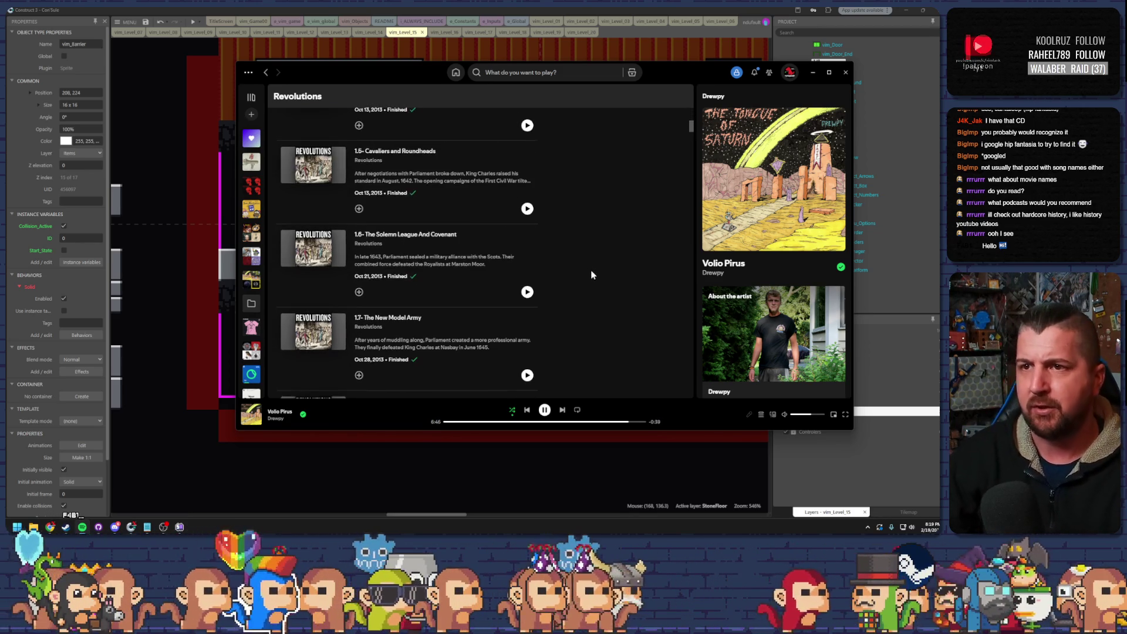
scroll(591, 271, down, 3)
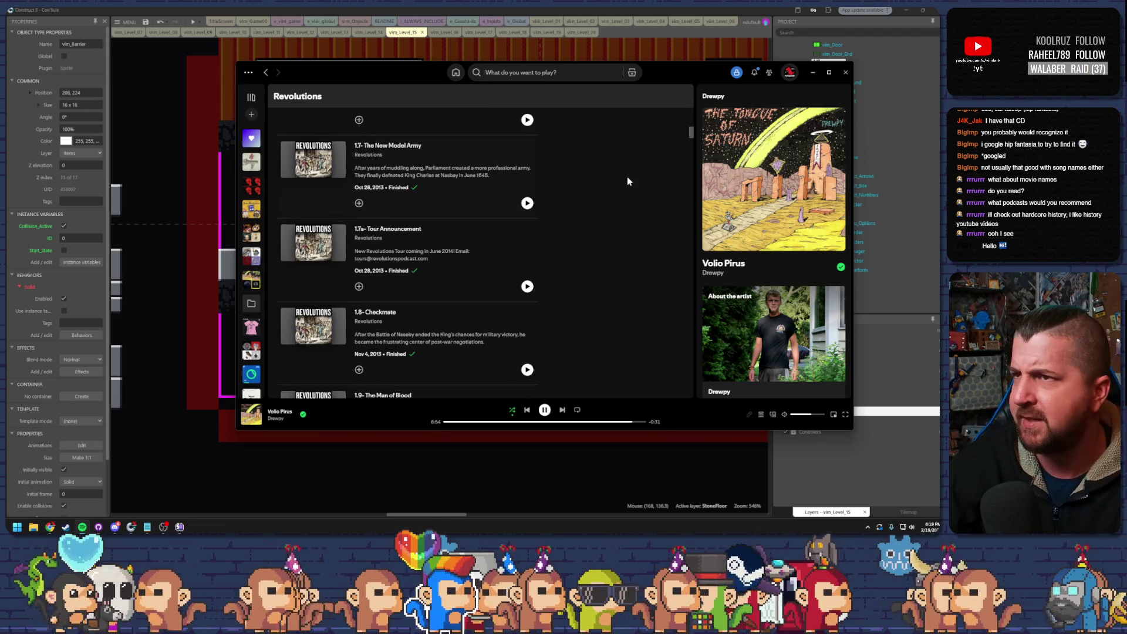
click(812, 72)
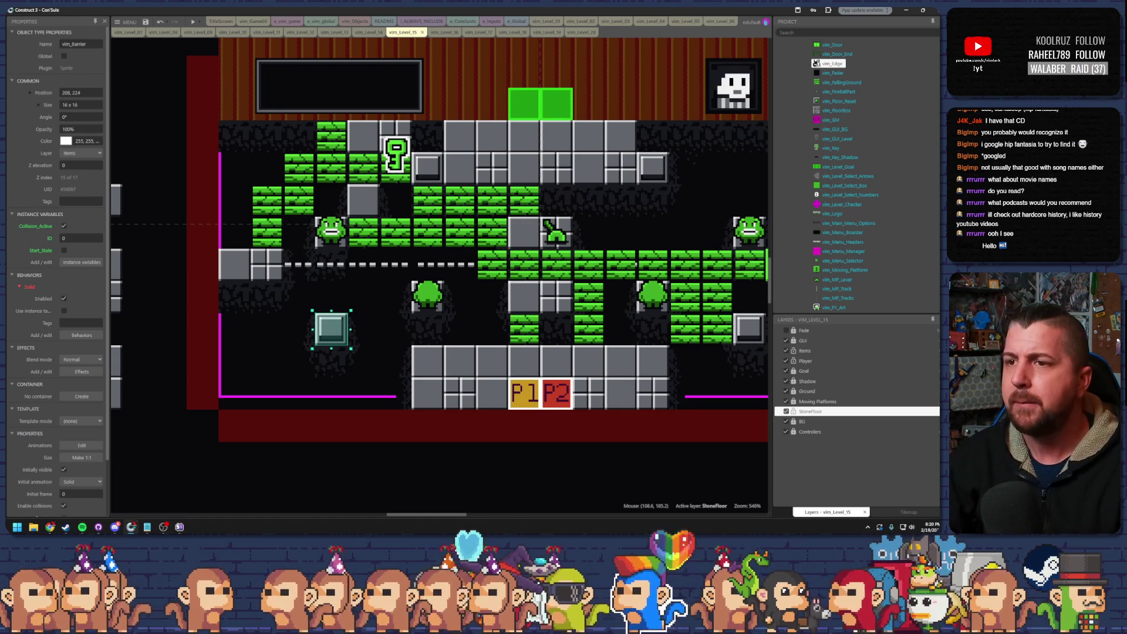
- Zoom in on the grey barrier block at 208, 224, select it, and save the Level 15 project
click(380, 351)
scroll(328, 343, up, 5)
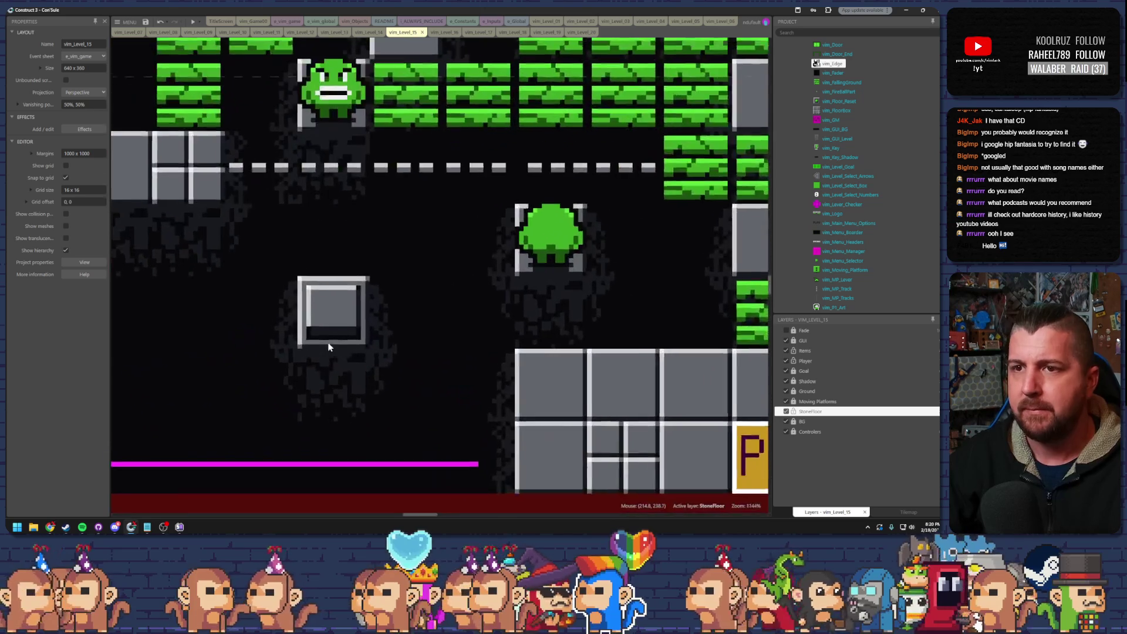
scroll(330, 344, up, 1)
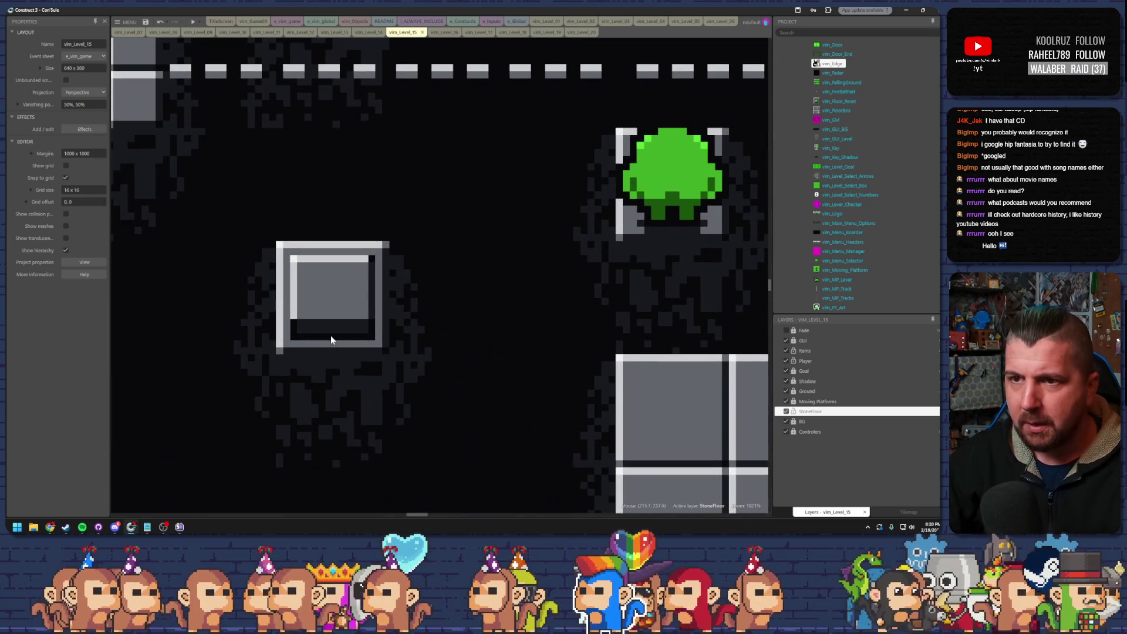
click(297, 264)
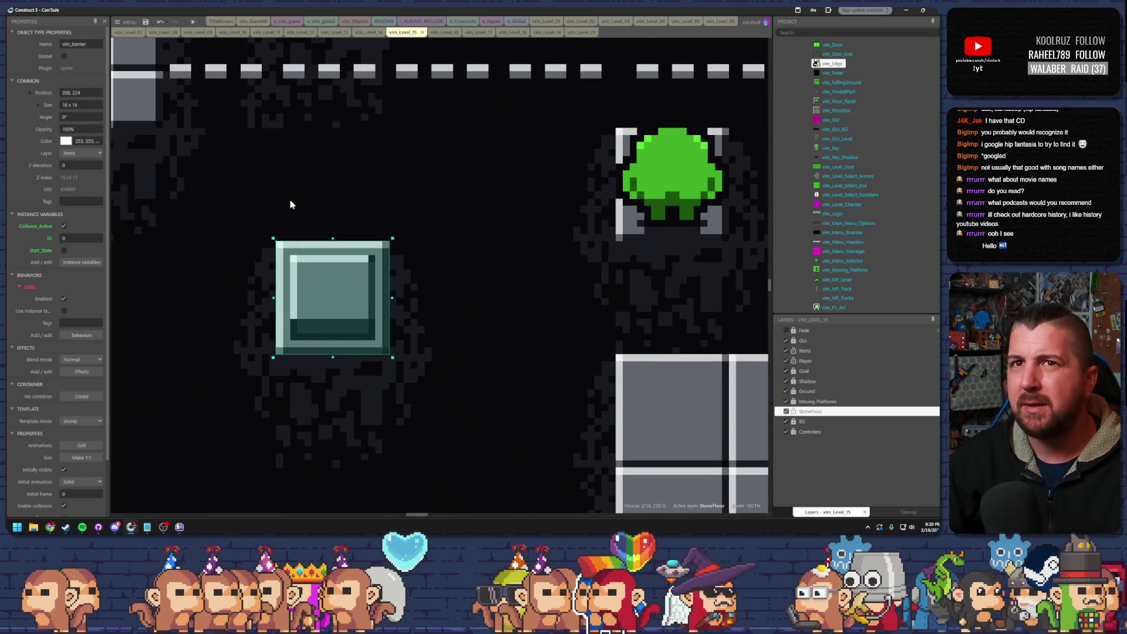
click(150, 23)
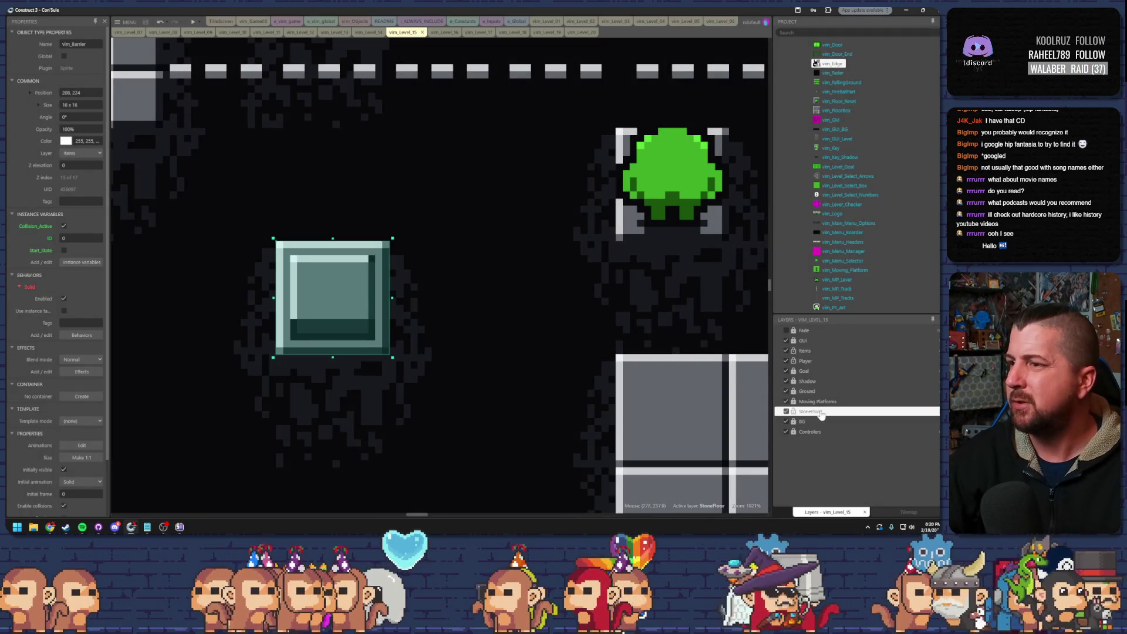
- Redraw the vim_Barrier image with a narrower inner square and thicker frame, and apply it
double_click(337, 284)
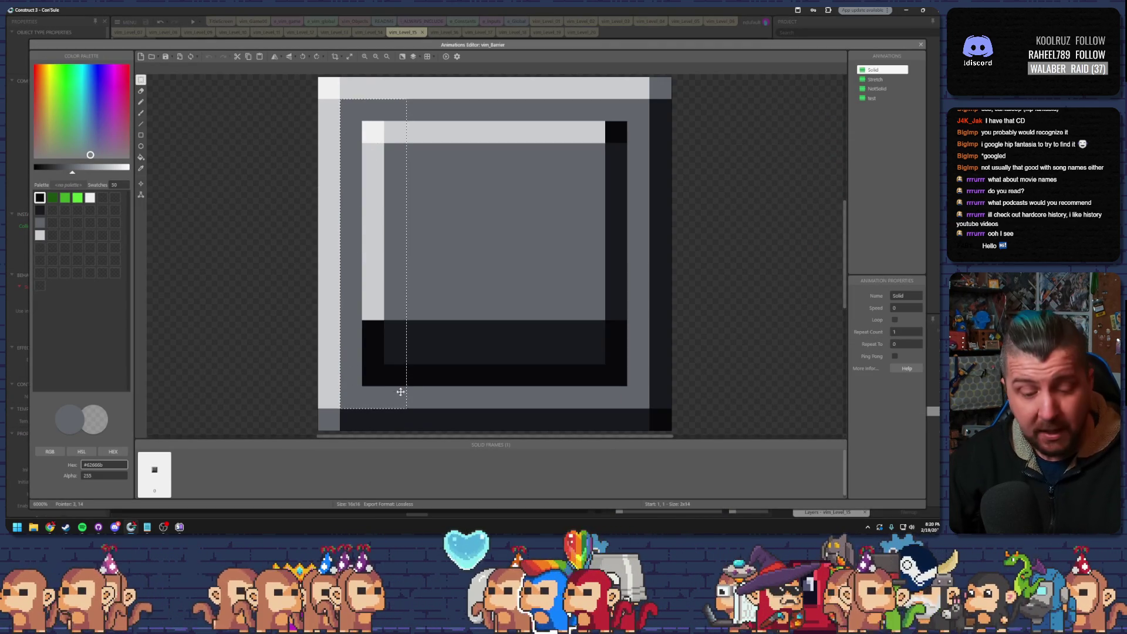
mouse_move(412, 378)
mouse_down()
mouse_move(415, 302)
mouse_move(380, 299)
mouse_up()
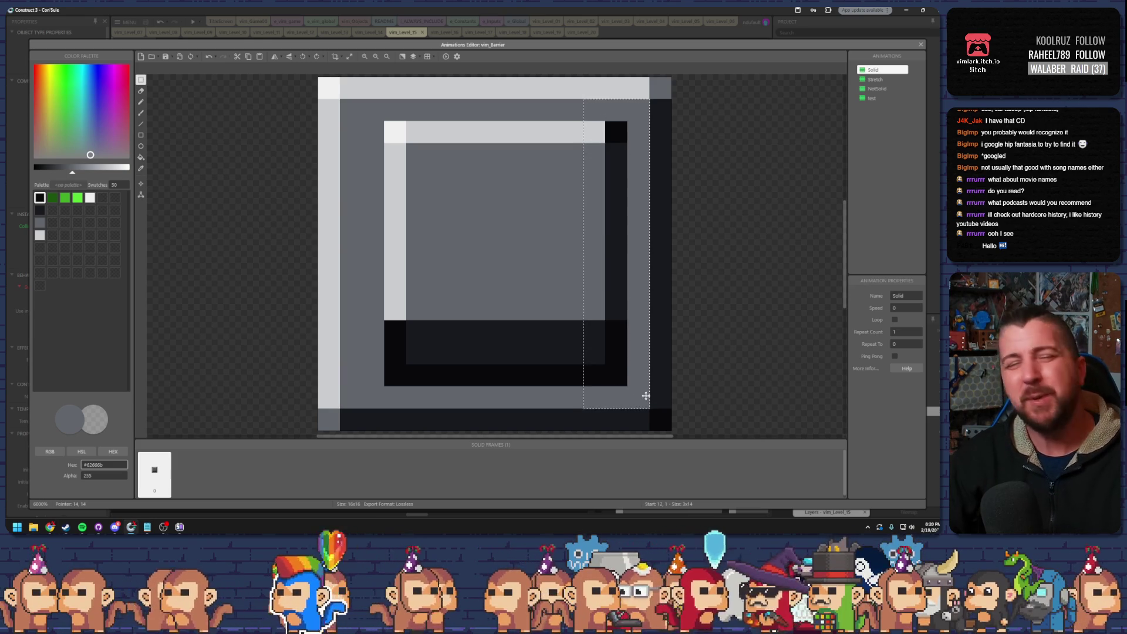
key(Left)
key(Left)
key(Left)
drag(492, 296, 603, 288)
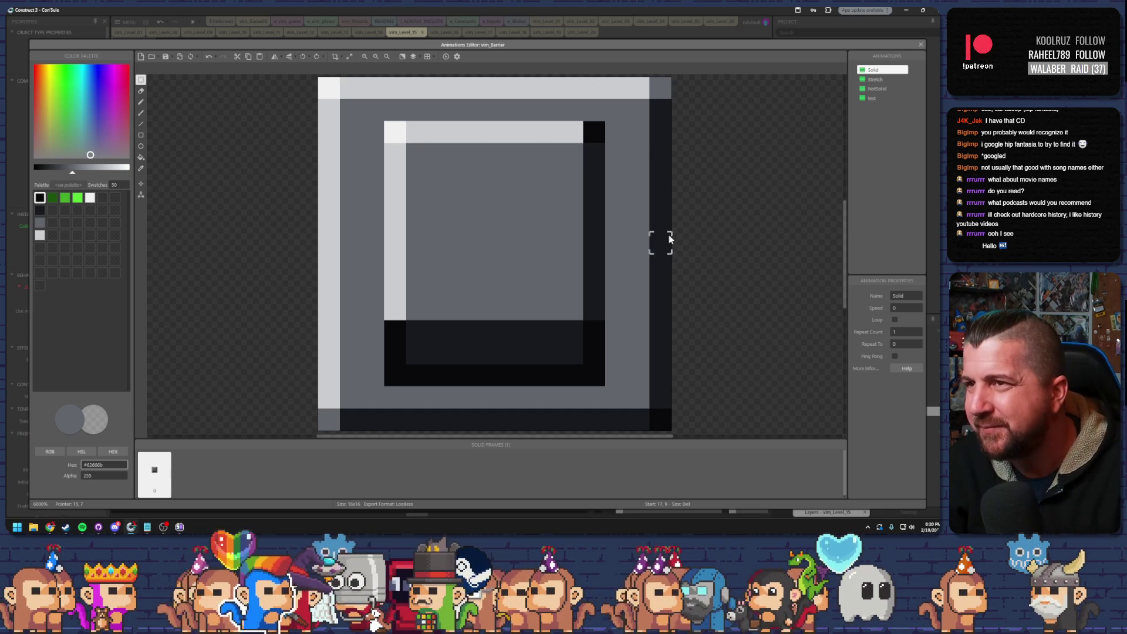
click(921, 45)
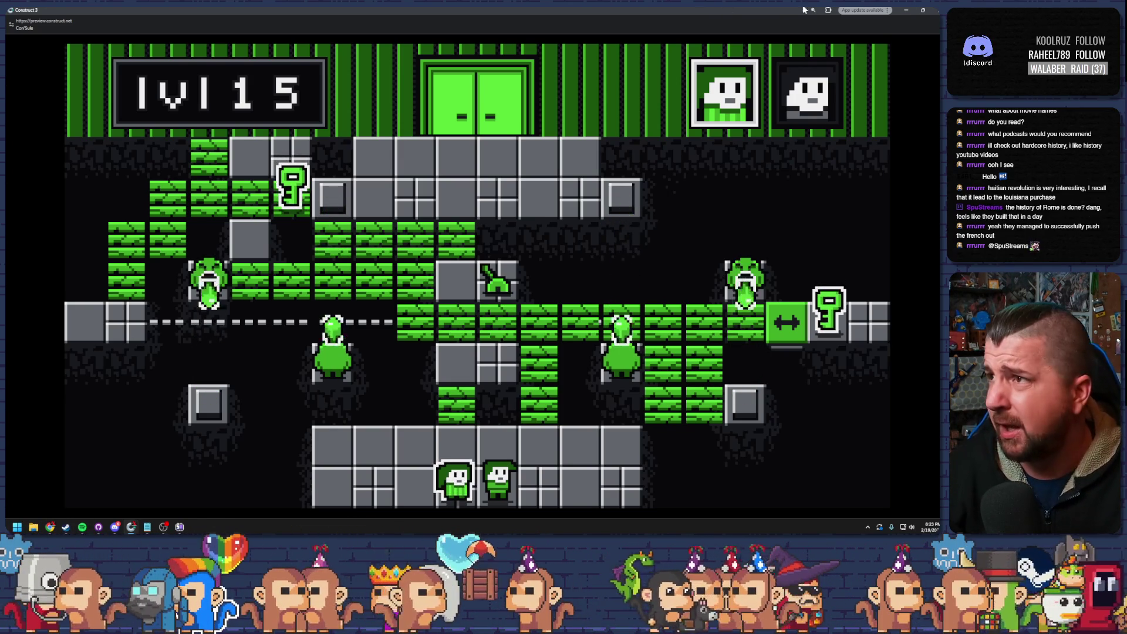
key(alt+Tab)
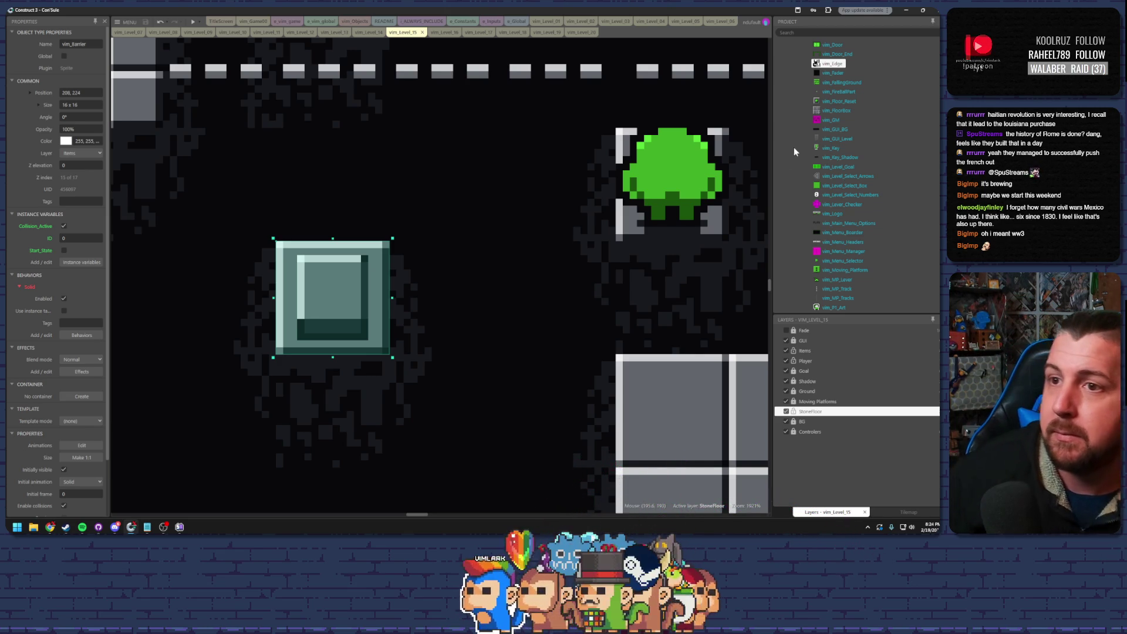
- Deselect vim_Barrier by clicking empty canvas in the Level 15 layout
click(516, 286)
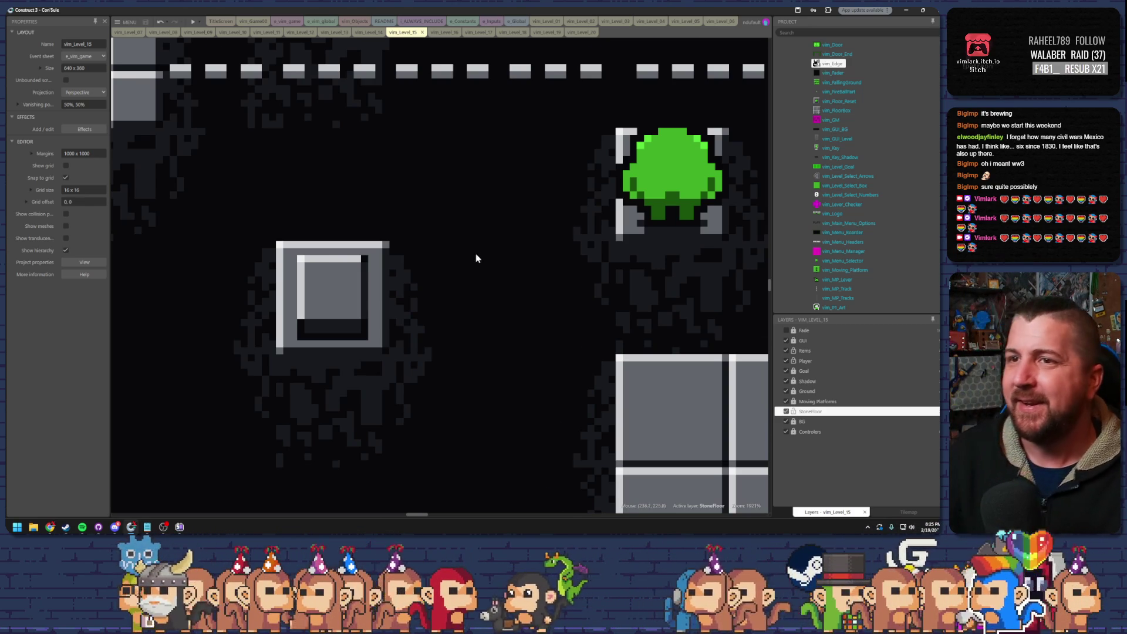
- Pan across the Level 15 layout, then bring up GitHub Desktop's 21 pending changes
scroll(475, 253, down, 6)
drag(678, 174, 517, 229)
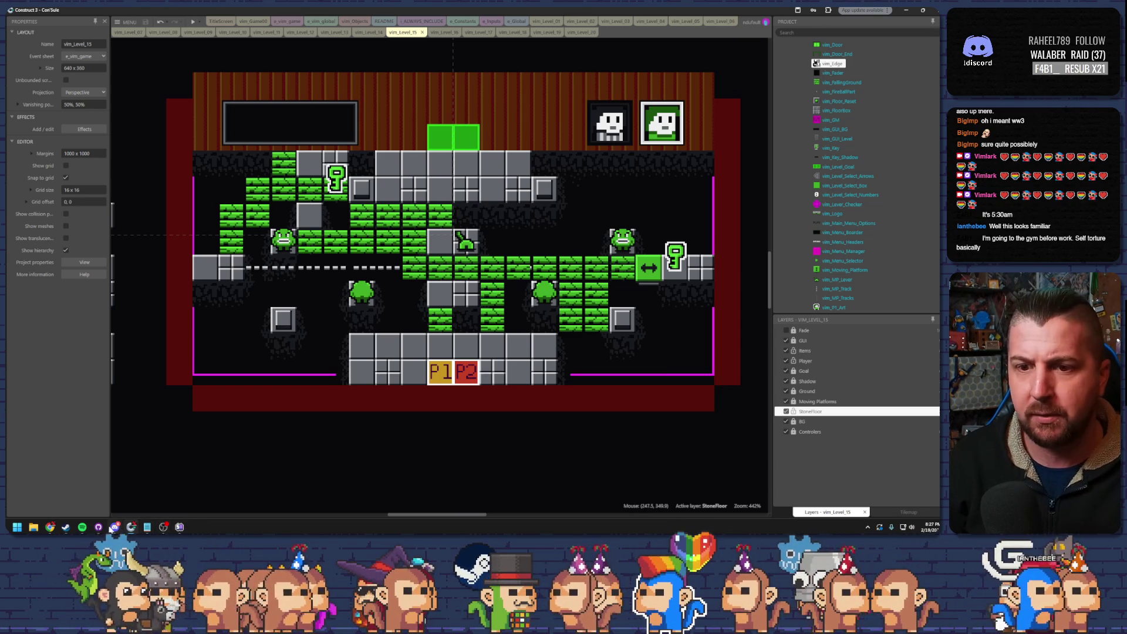
click(179, 526)
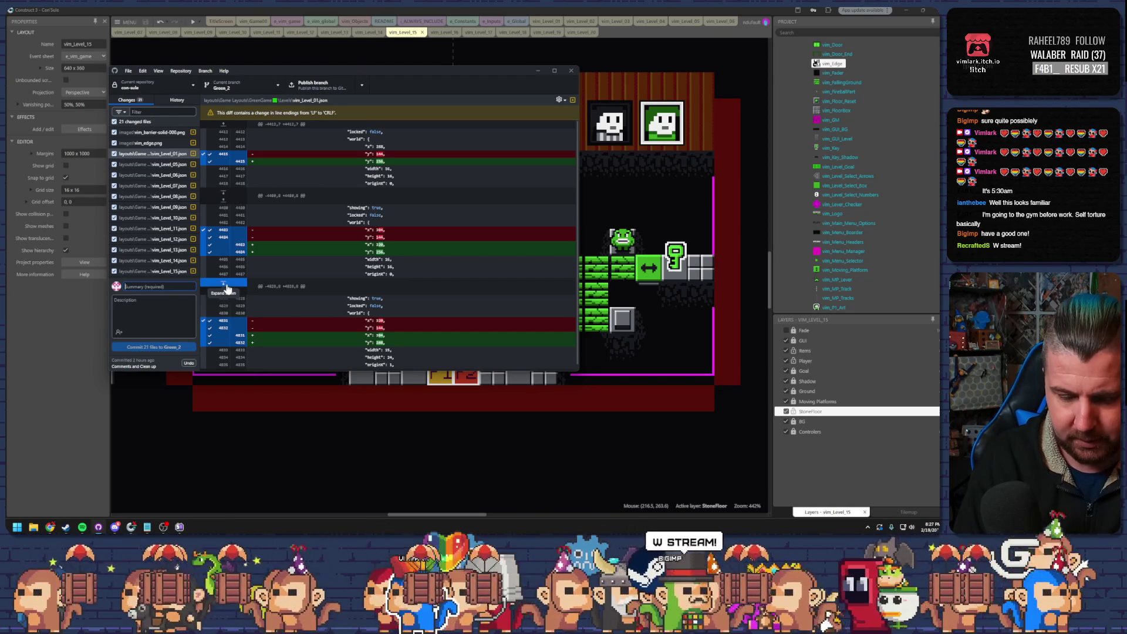
- Commit 21 files to Green_2 as 'Added background elements', close GitHub Desktop, and minimize Construct 3
text(Added background el)
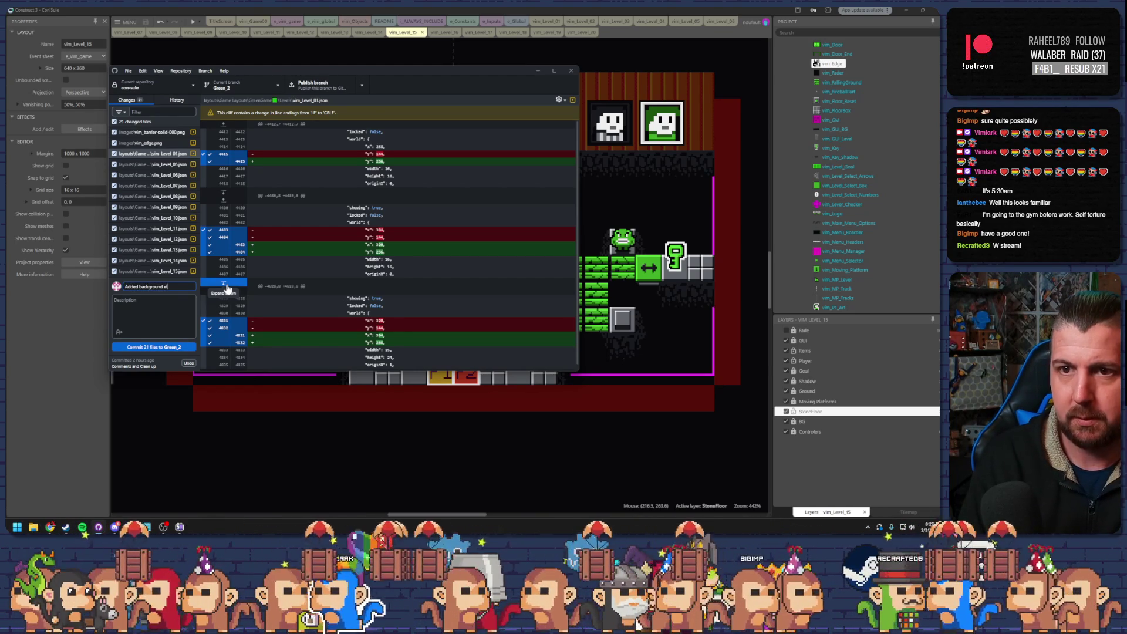
text(ments)
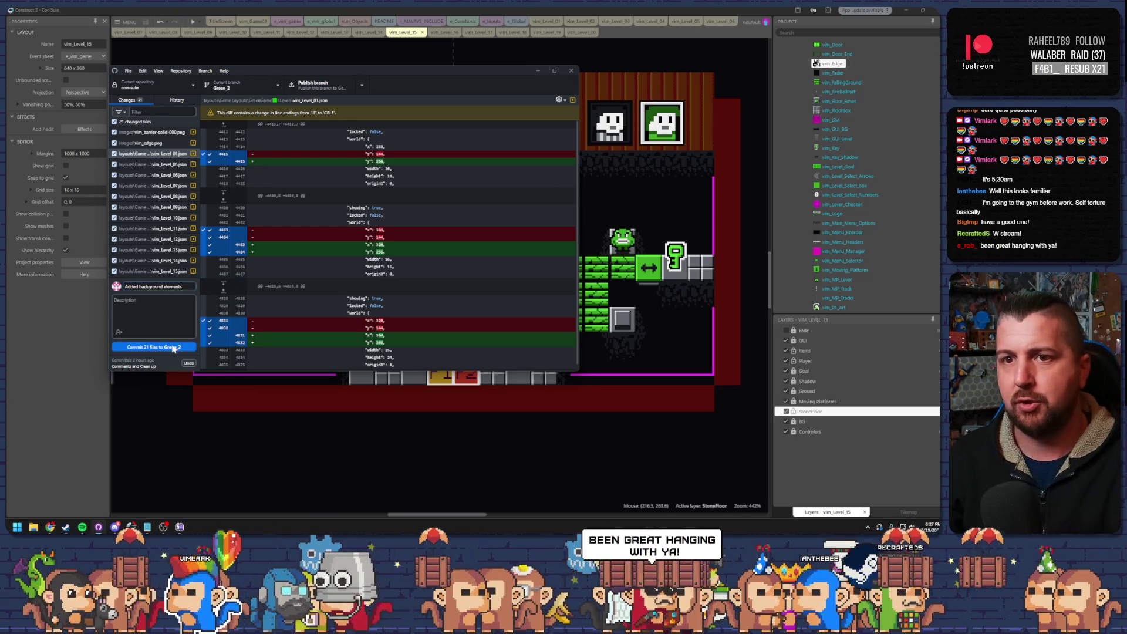
click(163, 347)
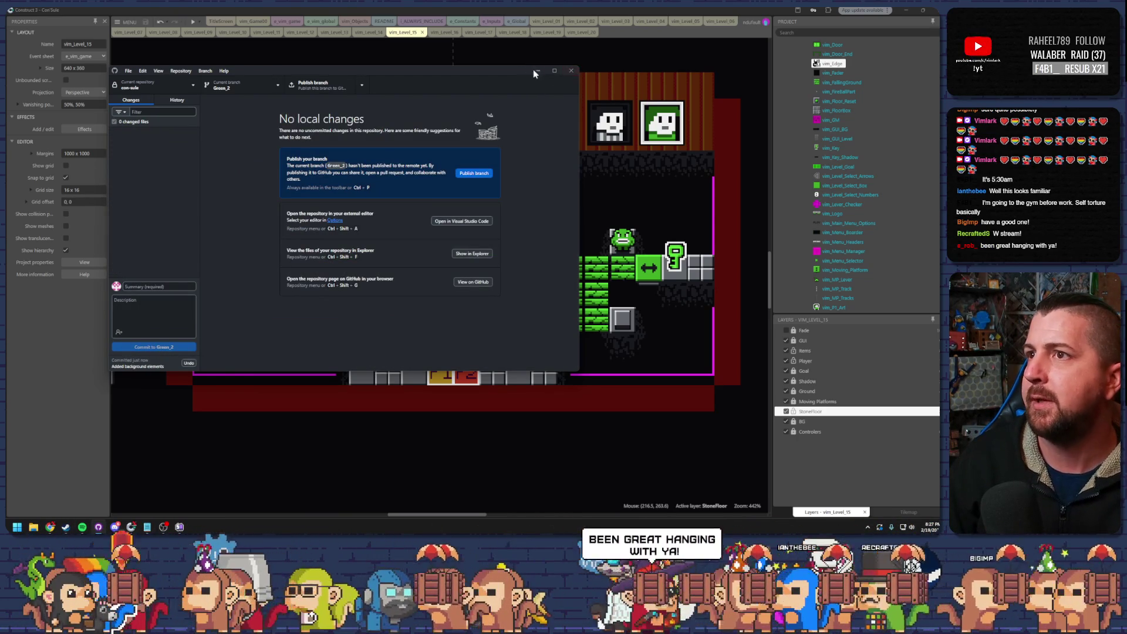
click(570, 71)
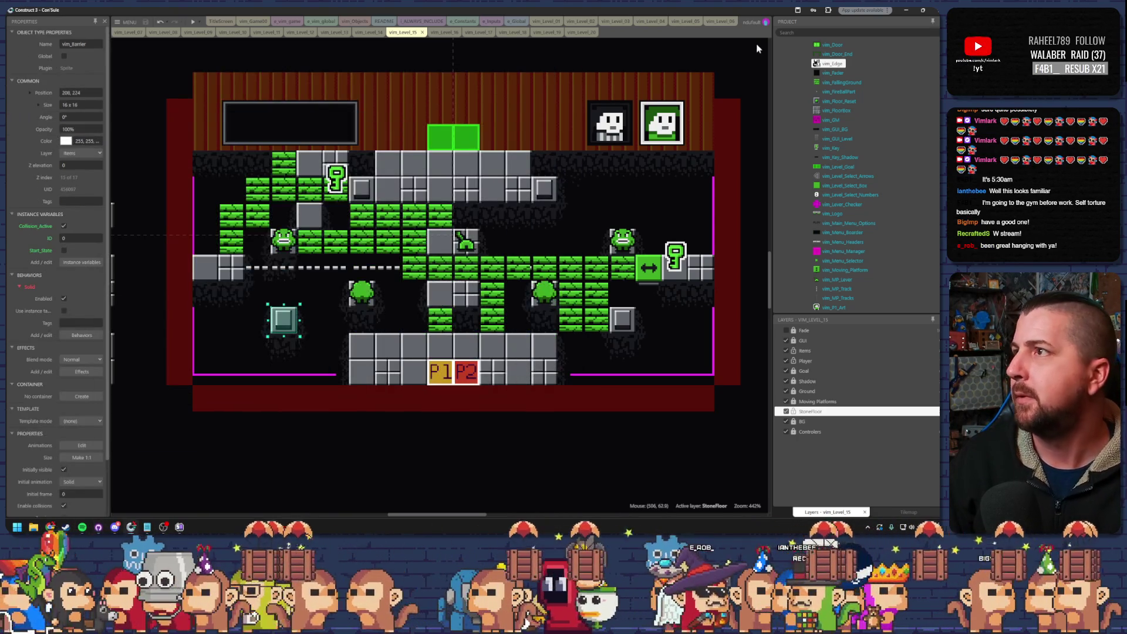
click(907, 11)
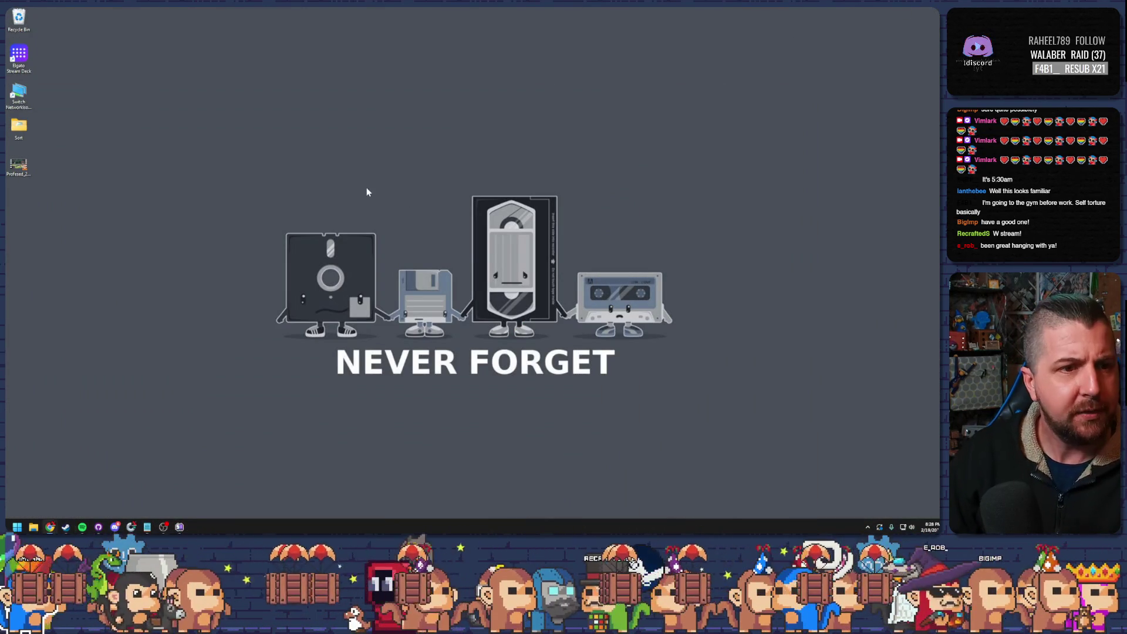